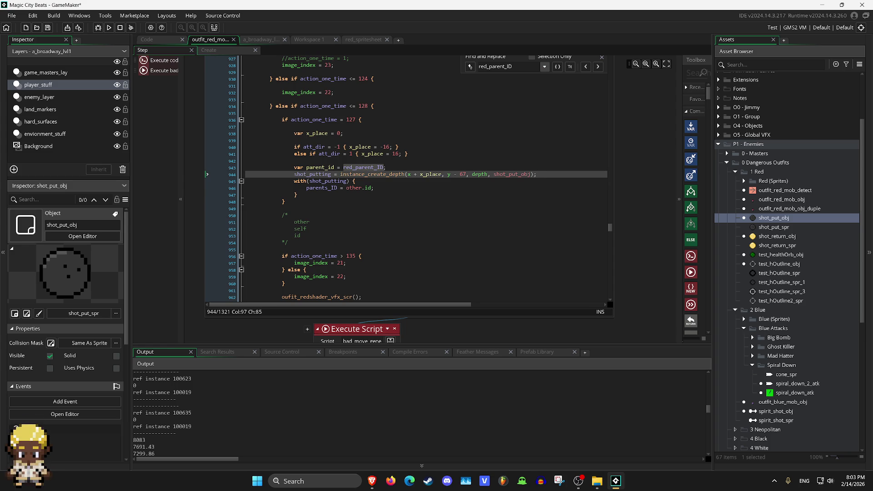
# Replace other.id with parent_id in the parents_ID assignment on line 946.
pyautogui.press('Down')
pyautogui.press('Down')
pyautogui.press('Left')
pyautogui.hotkey('shift', 'Left')
pyautogui.hotkey('shift', 'Left')
pyautogui.hotkey('shift', 'Left')
pyautogui.write('pare')
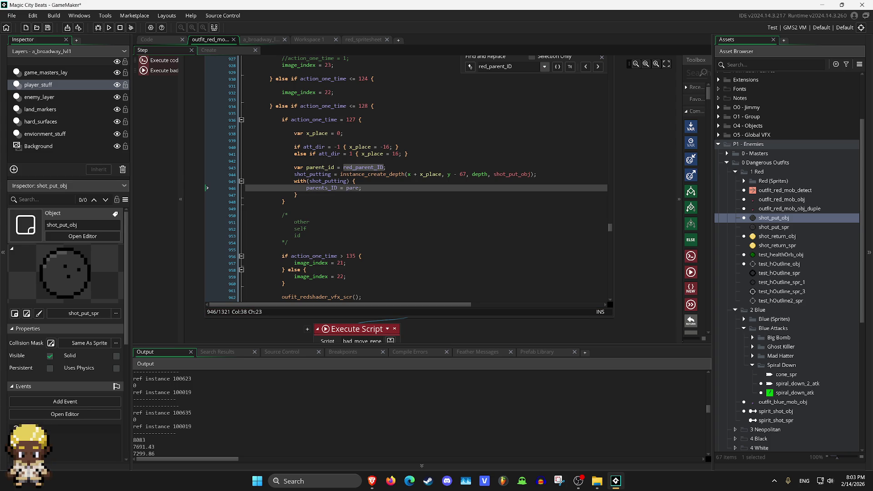
pyautogui.write('nt')
pyautogui.write('_id')
# Run the game with F5, walk the player to trigger the enemy throw, then close it.
pyautogui.press('F5')
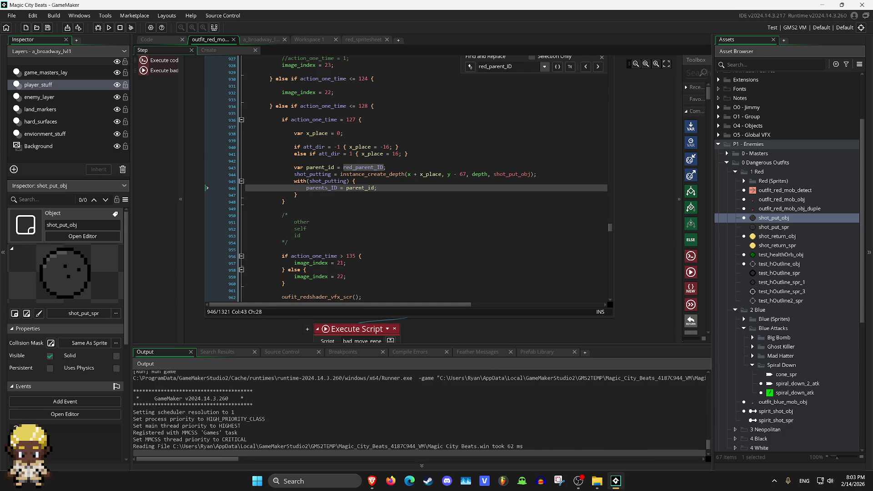
pyautogui.press('Right')
pyautogui.press('Left')
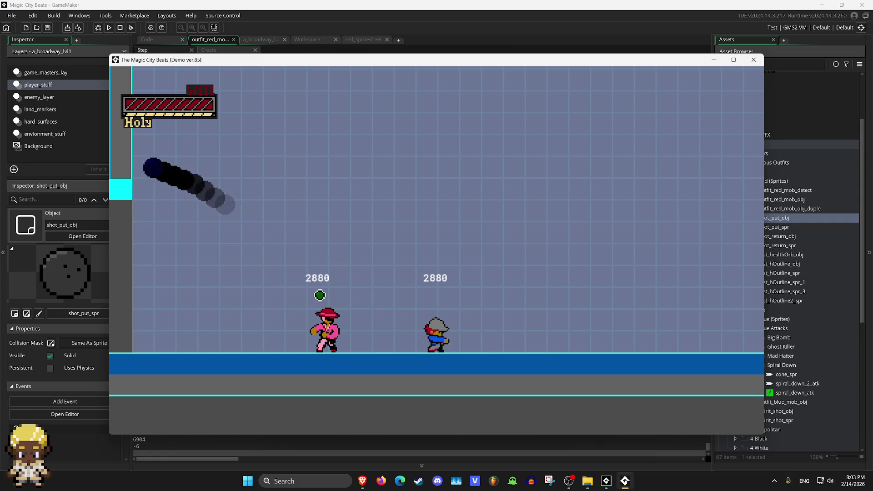
pyautogui.press('Escape')
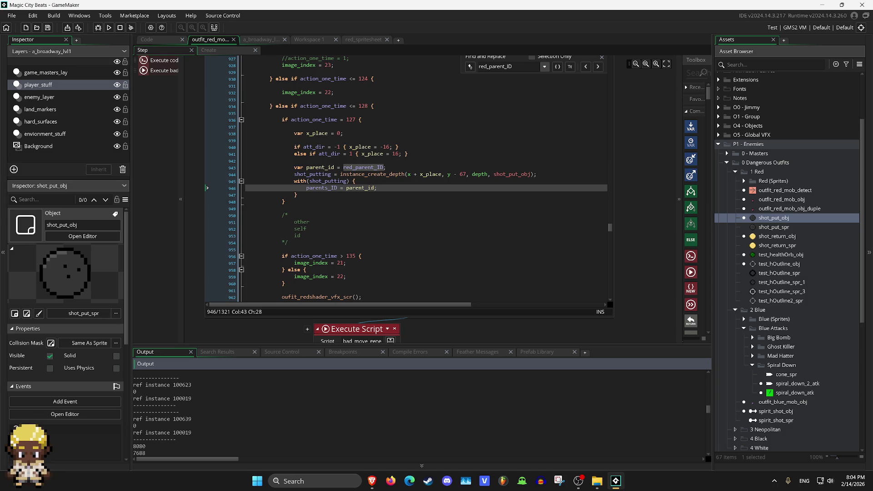
# Open the shot_return_obj object's Step event code.
pyautogui.doubleClick(777, 236)
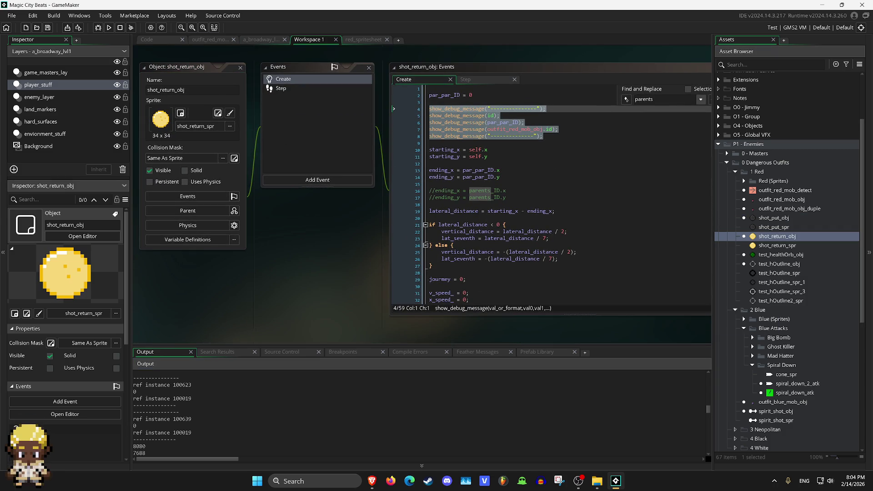
pyautogui.click(280, 88)
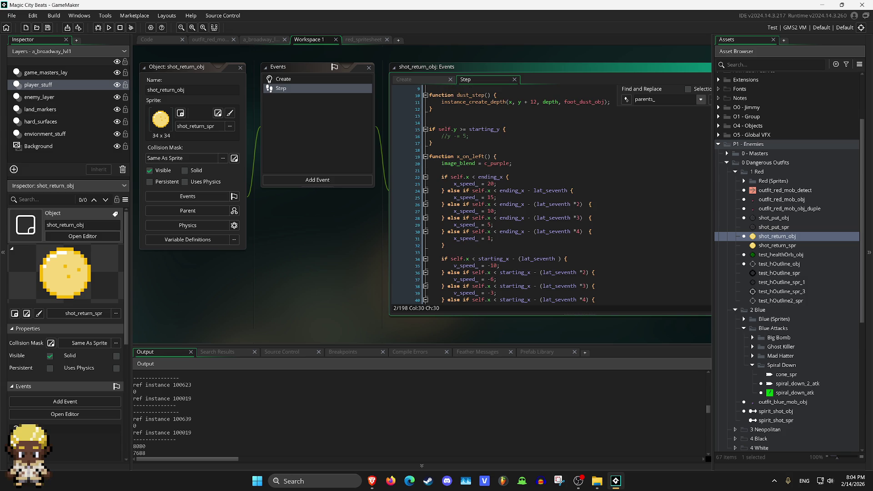
pyautogui.scroll(-20, 546, 190)
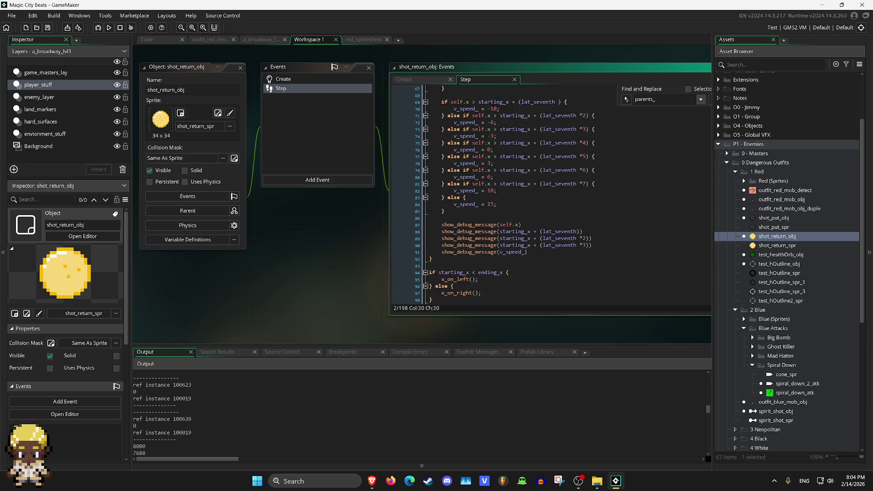
# Wrap the block of show_debug_message calls in /* */ comment markers.
pyautogui.click(442, 142)
pyautogui.press('Up')
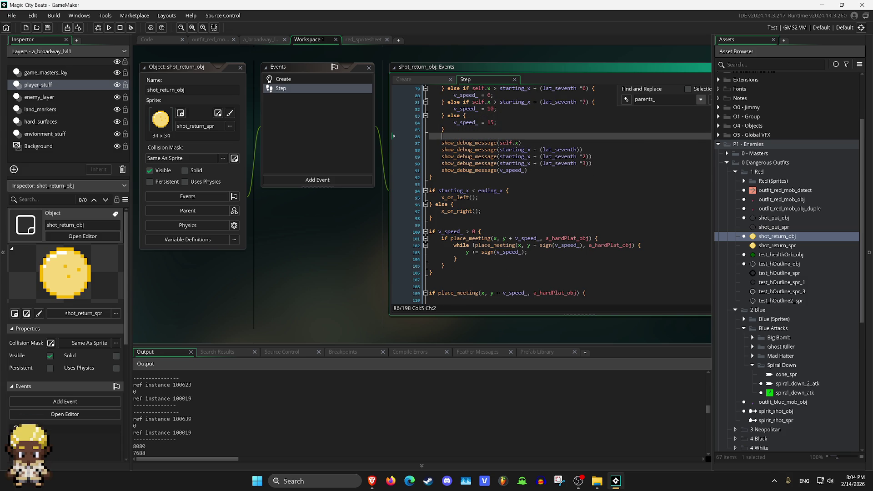
pyautogui.press('Return')
pyautogui.write('/*')
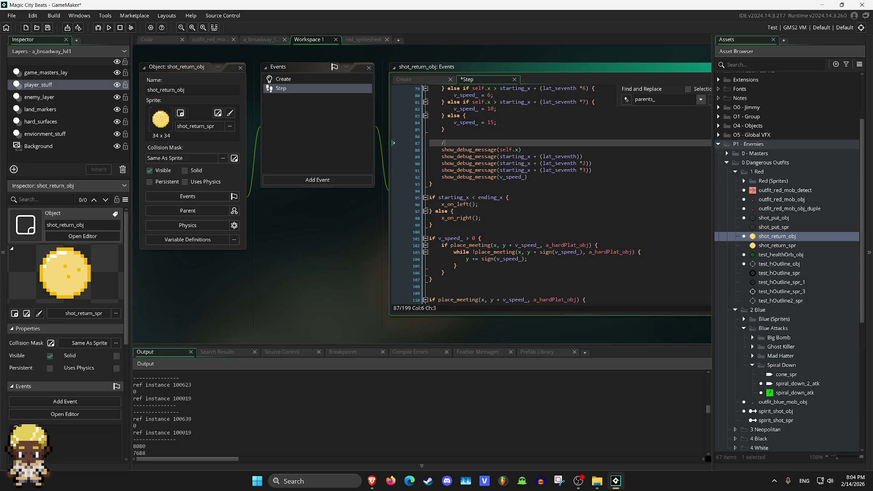
pyautogui.click(527, 177)
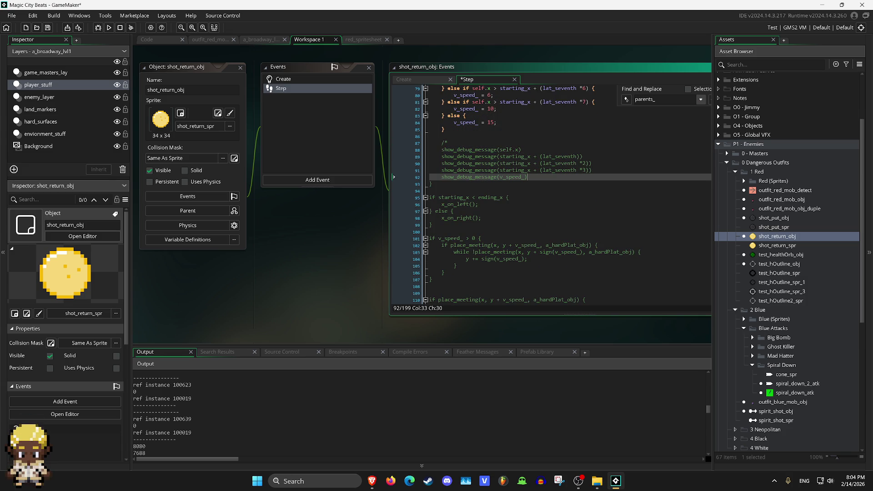
pyautogui.press('Return')
pyautogui.write('*/')
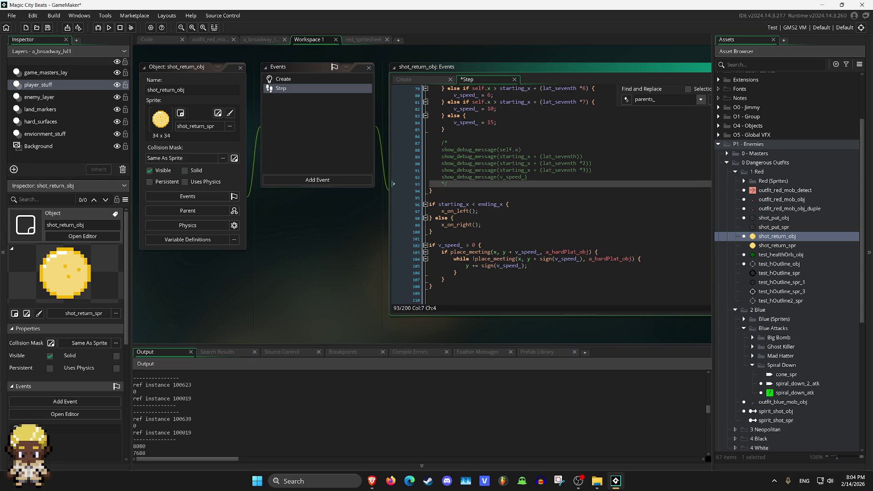
pyautogui.hotkey('ctrl', 'Tab')
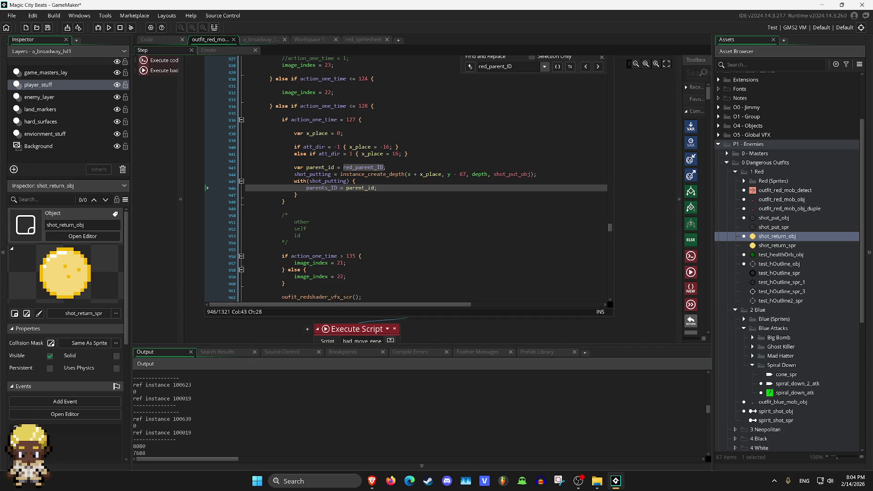
# Set line 946 to parents_ID = outfit_red_mob_obj.id, then run and stop the game.
pyautogui.press('Up')
pyautogui.scroll(2, 407, 182)
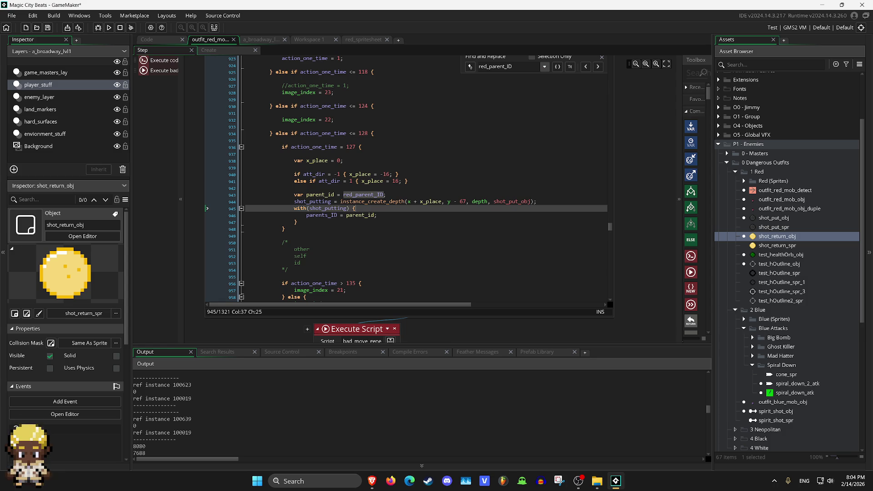
pyautogui.click(380, 215)
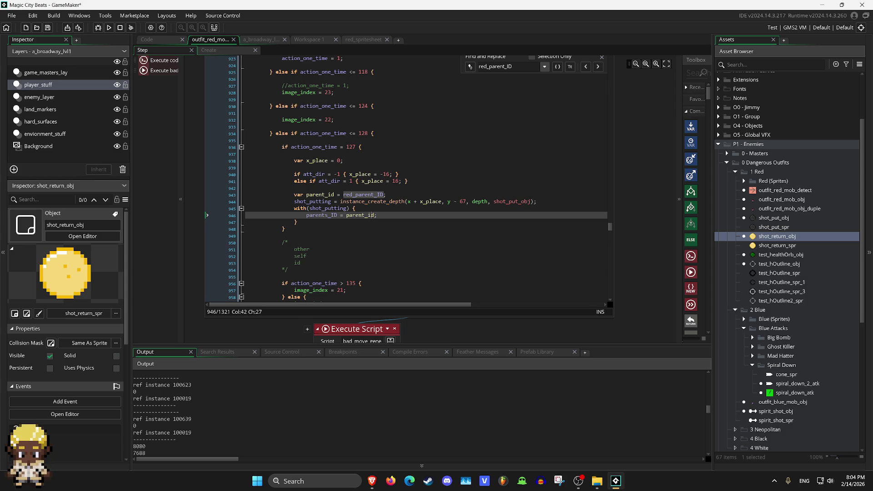
pyautogui.press('BackSpace')
pyautogui.press('BackSpace')
pyautogui.press('BackSpace')
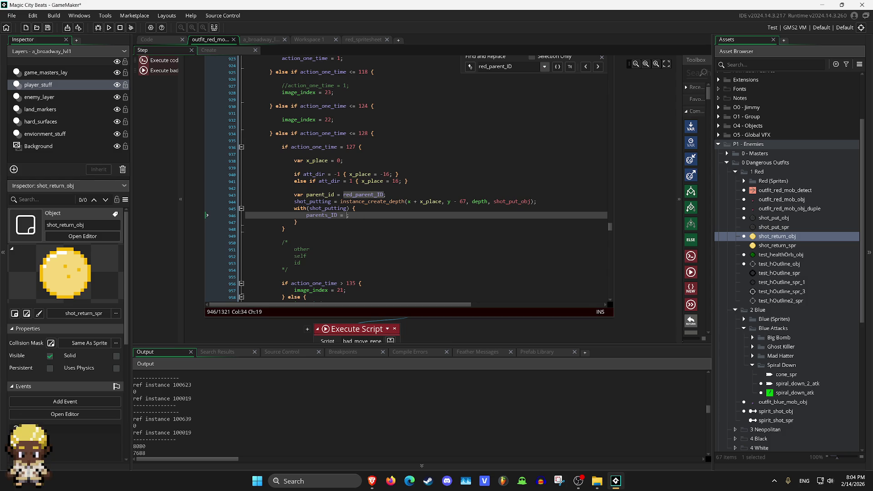
pyautogui.write('outf')
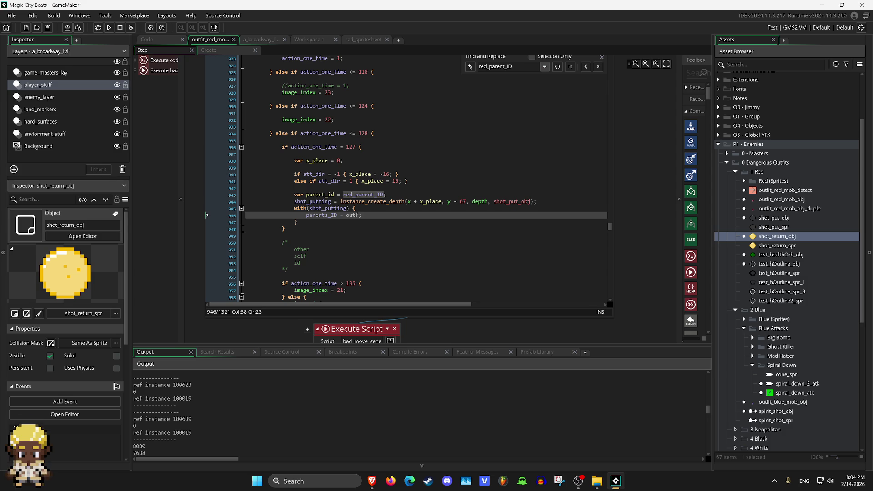
pyautogui.write('it_')
pyautogui.write('red_')
pyautogui.write('mob')
pyautogui.write('_o')
pyautogui.write('bj.id')
pyautogui.click(109, 28)
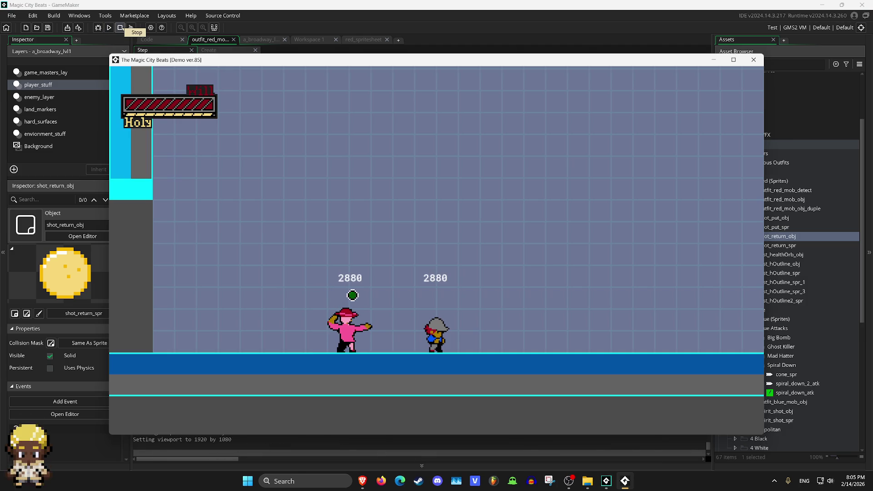
pyautogui.click(120, 28)
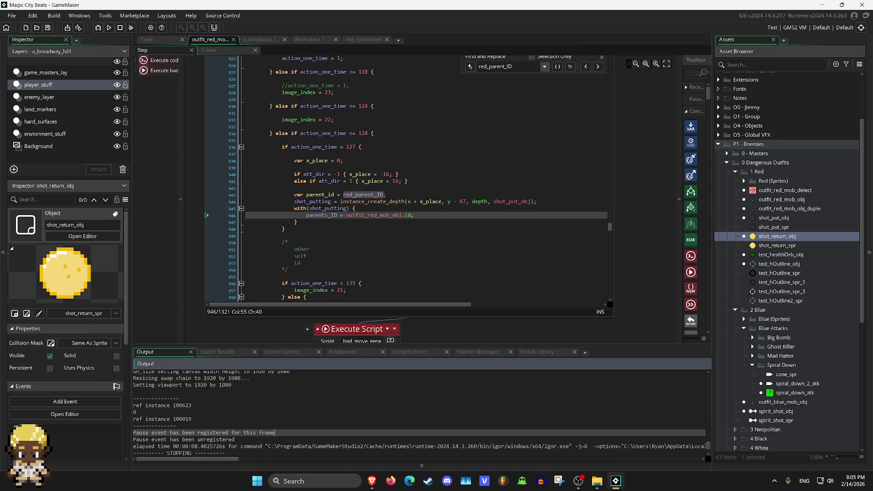
# Open shot_put_obj and review its Create event, where parents_ID and par_par_ID start at 0.
pyautogui.click(309, 39)
pyautogui.doubleClick(773, 218)
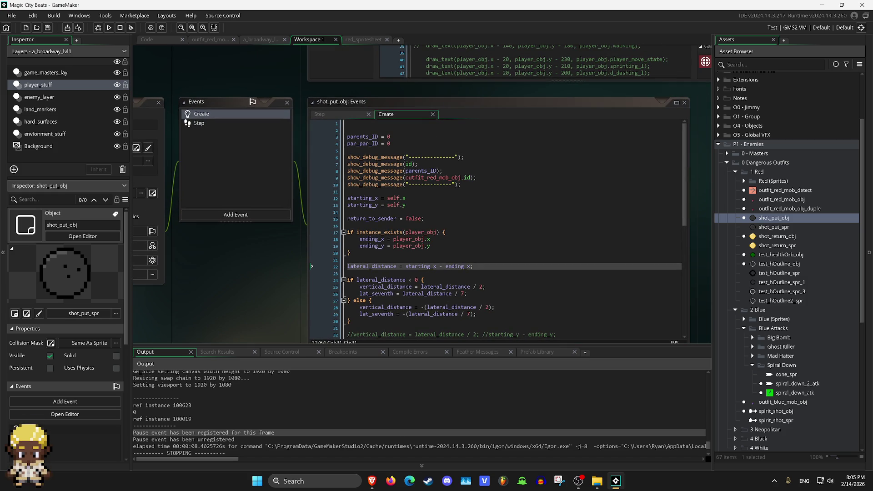
pyautogui.click(391, 137)
pyautogui.moveTo(364, 165)
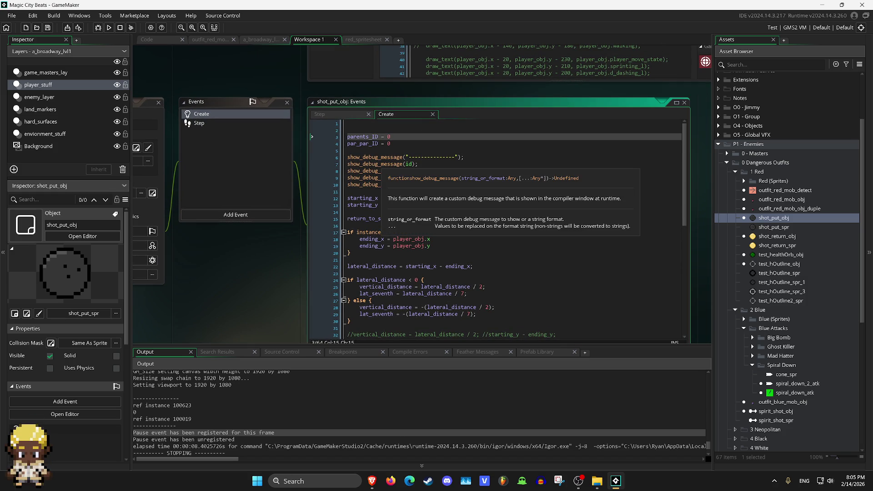
pyautogui.press('Down')
pyautogui.press('Up')
pyautogui.press('Down')
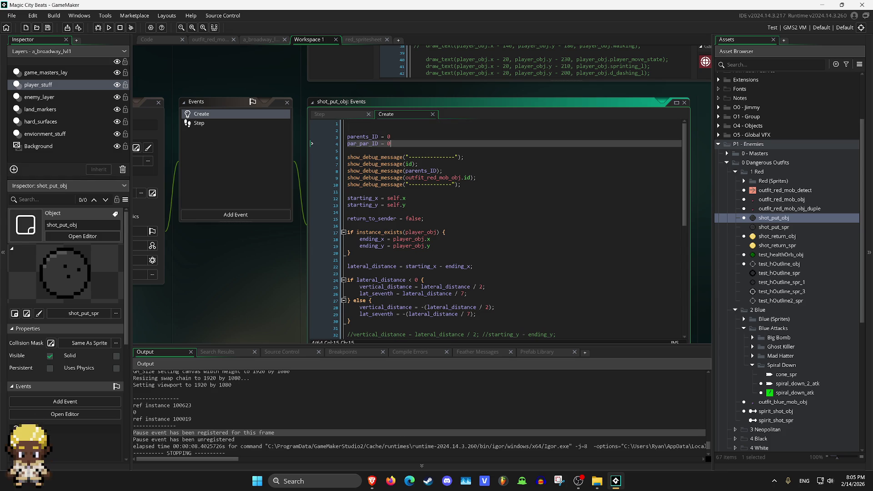
pyautogui.hotkey('ctrl', 'Tab')
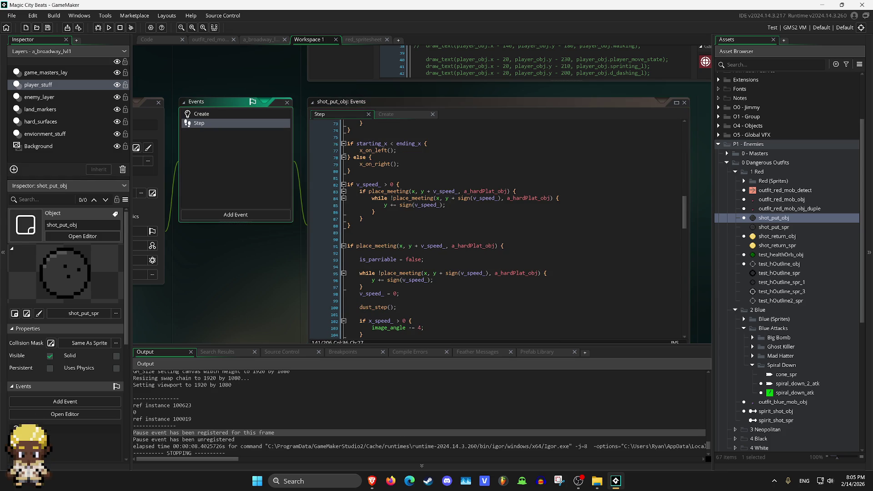
pyautogui.hotkey('ctrl', 'Tab')
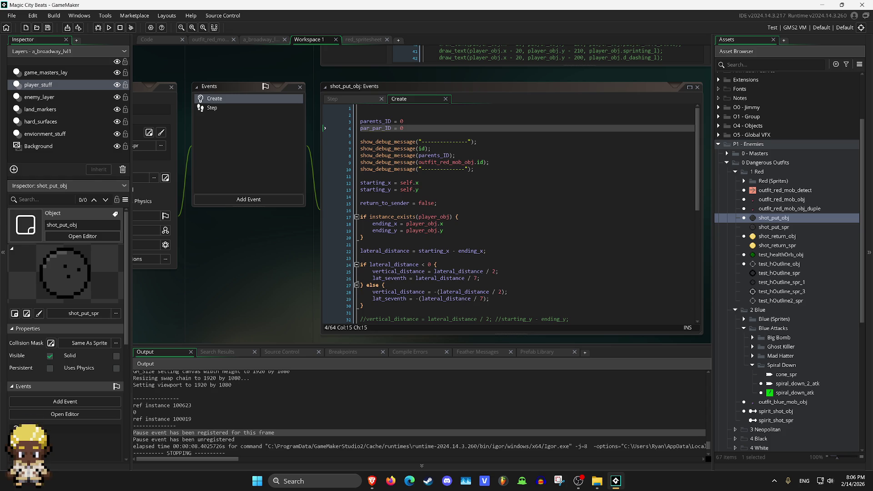
pyautogui.click(324, 196)
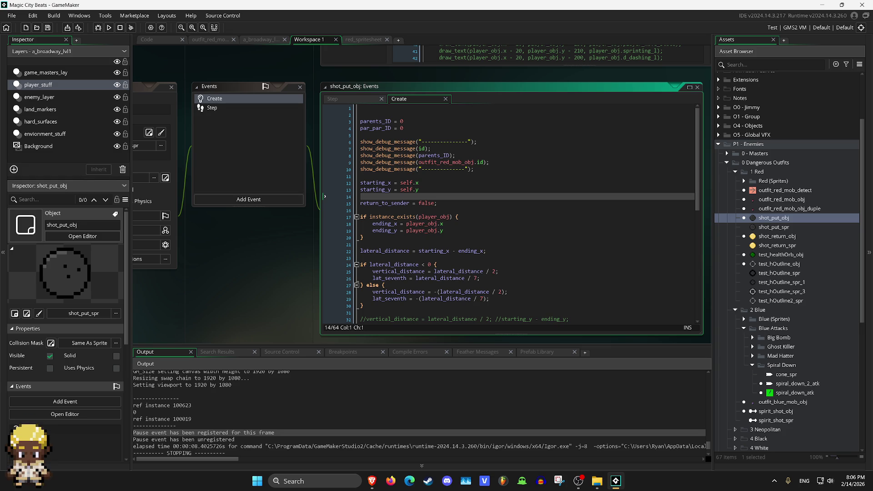
pyautogui.scroll(-4, 725, 136)
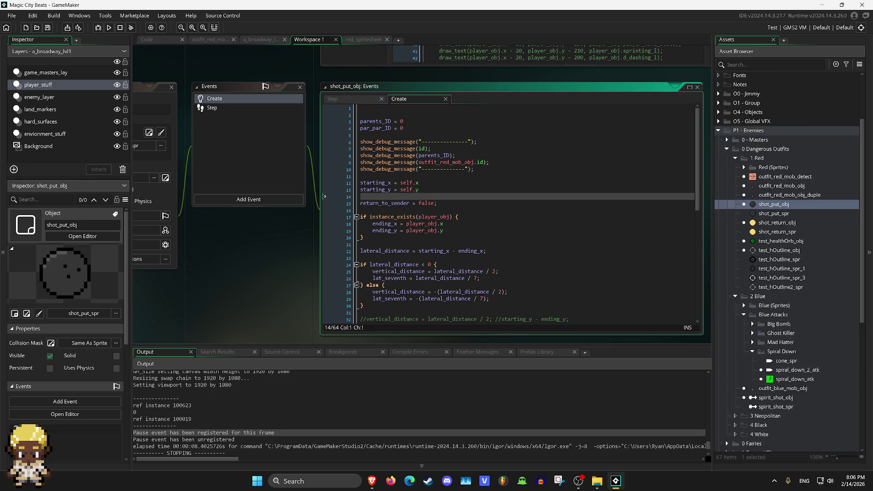
# Open spiral_down_atk and look over its Create and Step event code.
pyautogui.doubleClick(795, 296)
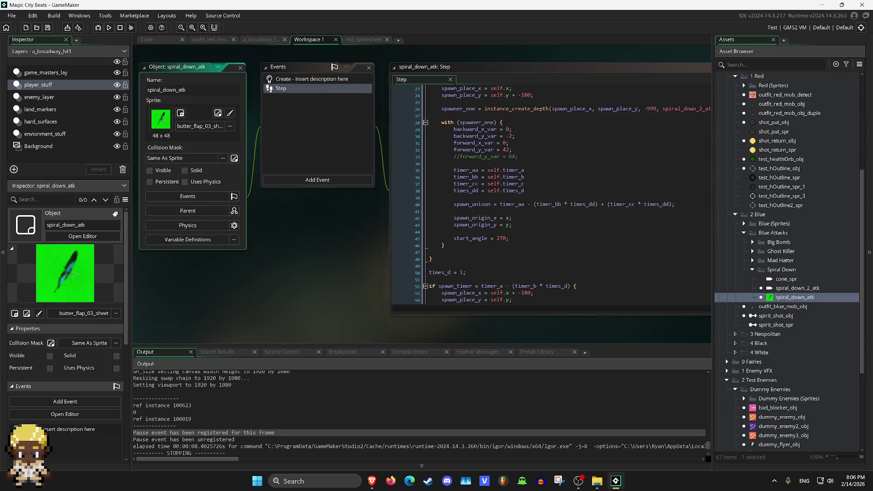
pyautogui.scroll(-20, 430, 179)
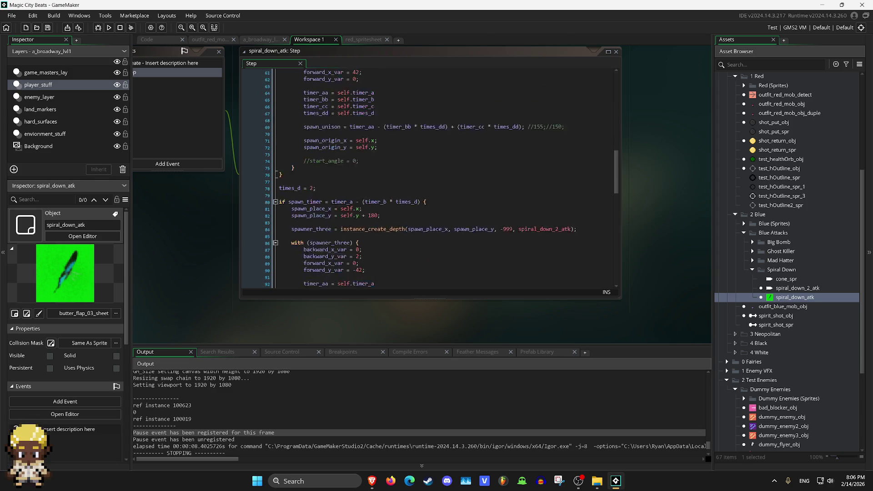
pyautogui.scroll(1, 429, 180)
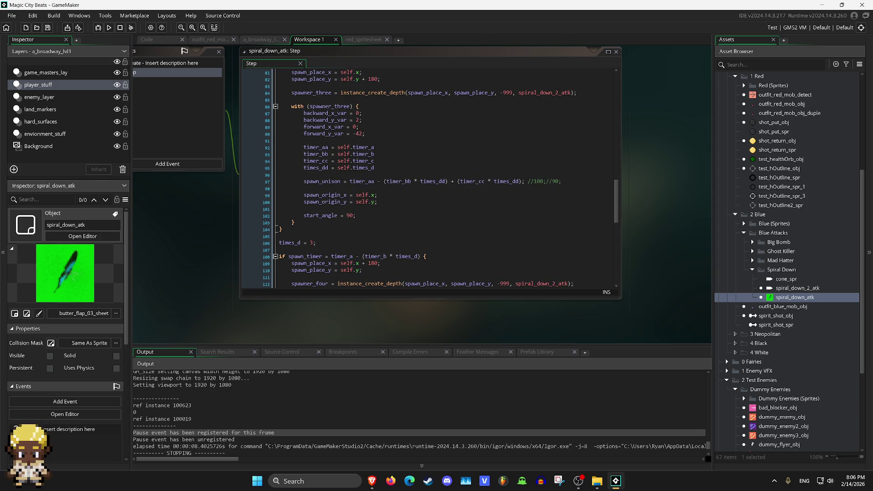
pyautogui.scroll(2, 429, 179)
pyautogui.scroll(1, 430, 180)
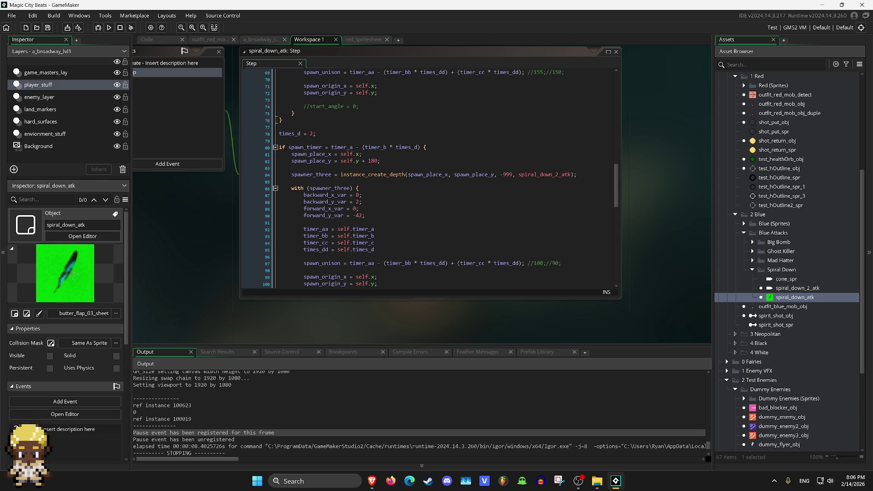
pyautogui.click(217, 51)
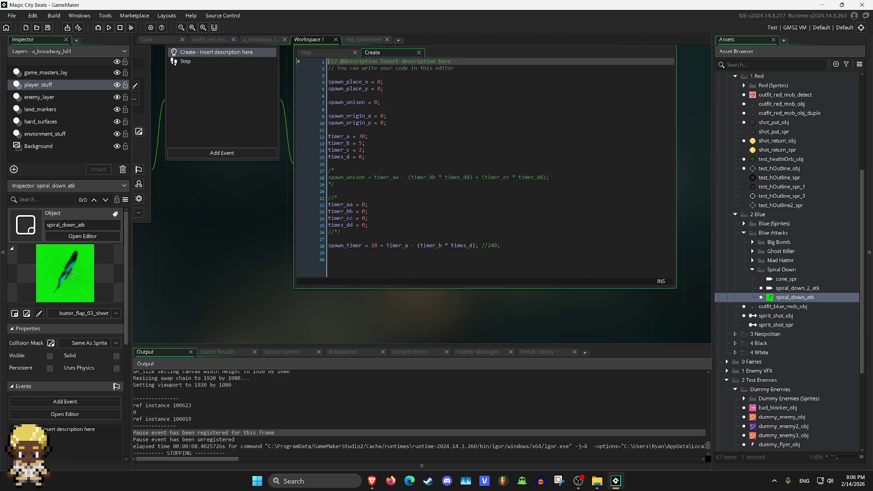
pyautogui.click(185, 61)
pyautogui.scroll(-1, 482, 167)
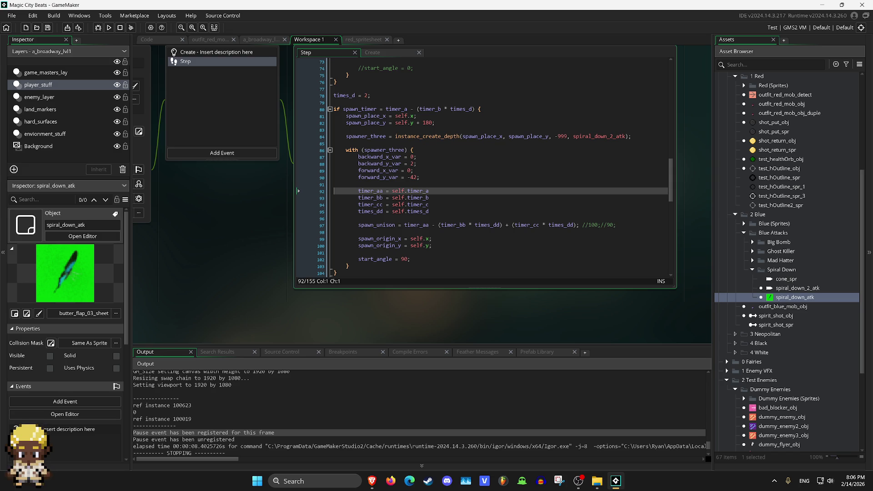
# Open spiral_down_2_atk and scroll through its Step event code.
pyautogui.doubleClick(797, 288)
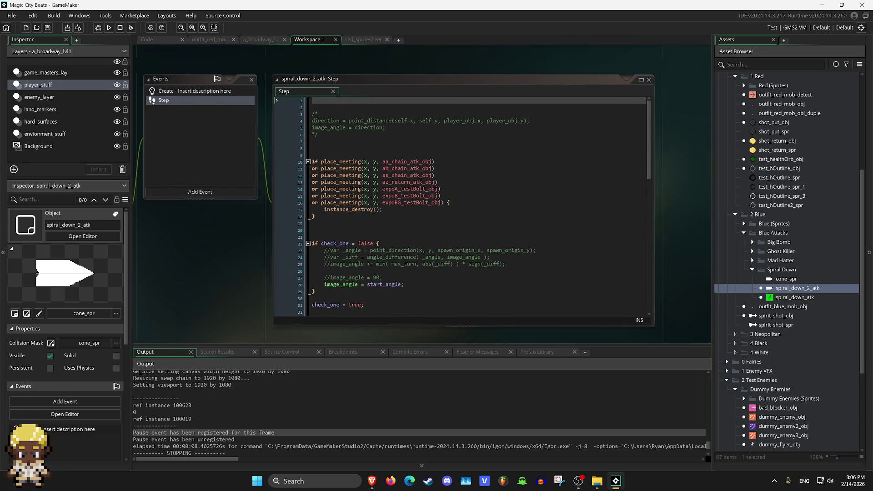
pyautogui.click(257, 120)
pyautogui.scroll(-3, 523, 232)
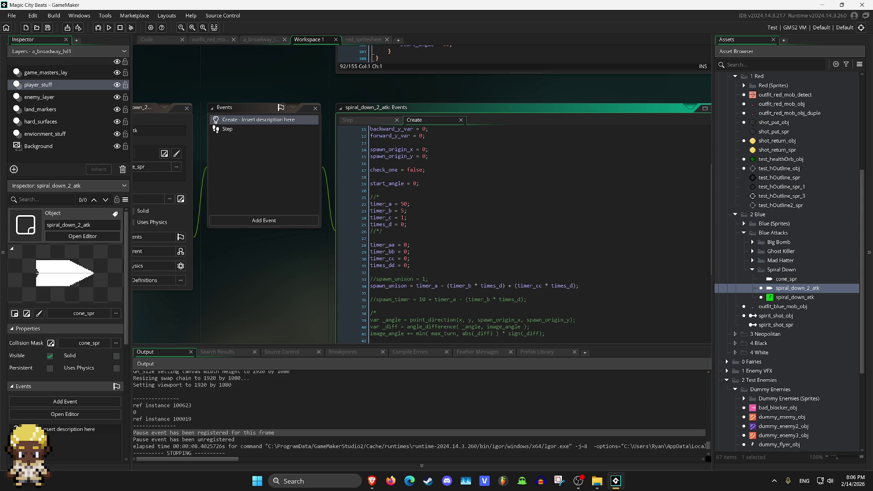
pyautogui.click(227, 128)
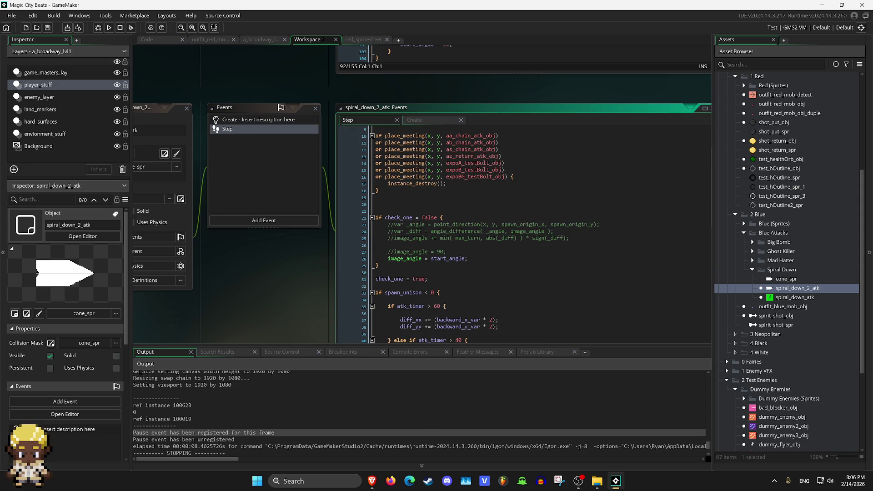
pyautogui.scroll(-4, 522, 232)
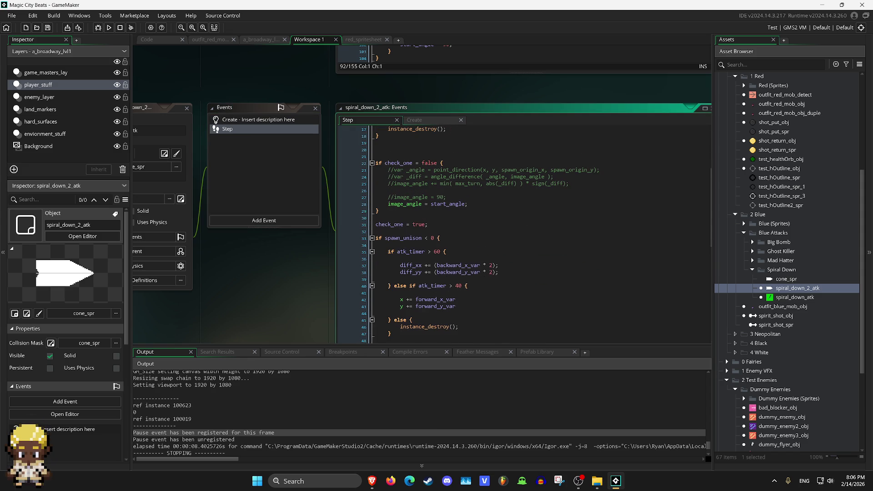
pyautogui.scroll(-6, 523, 232)
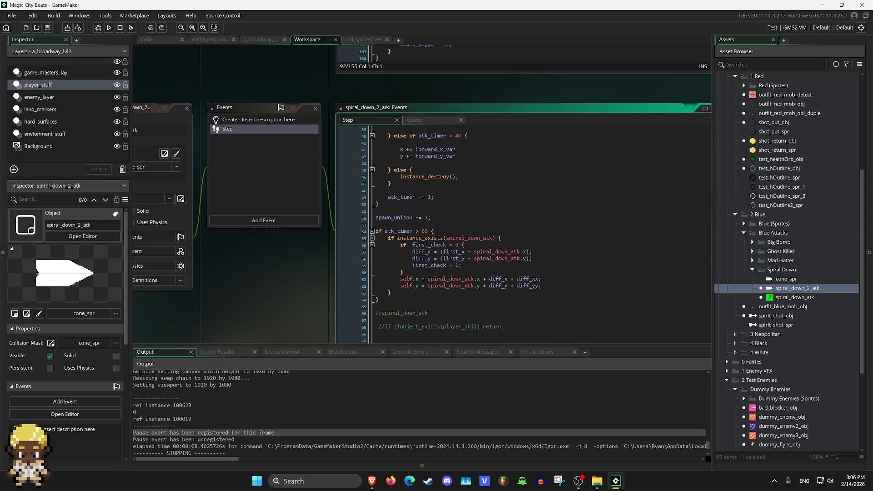
pyautogui.scroll(3, 522, 232)
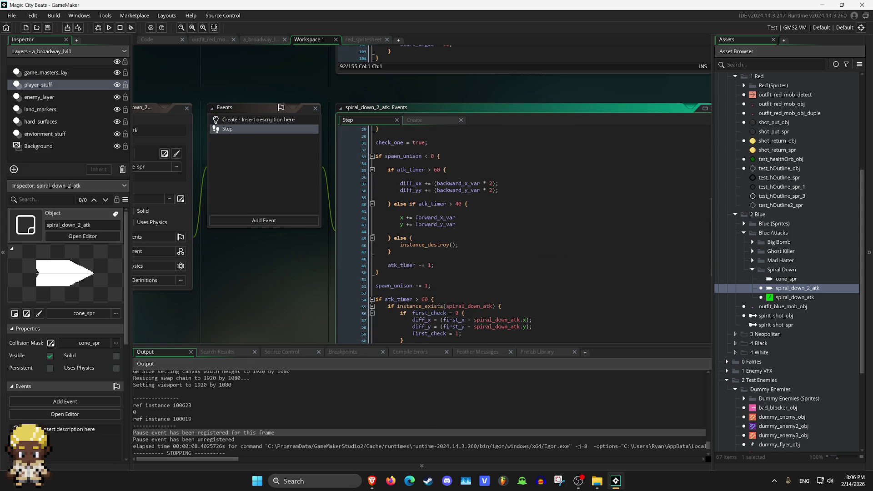
pyautogui.scroll(-3, 523, 237)
pyautogui.scroll(12, 455, 236)
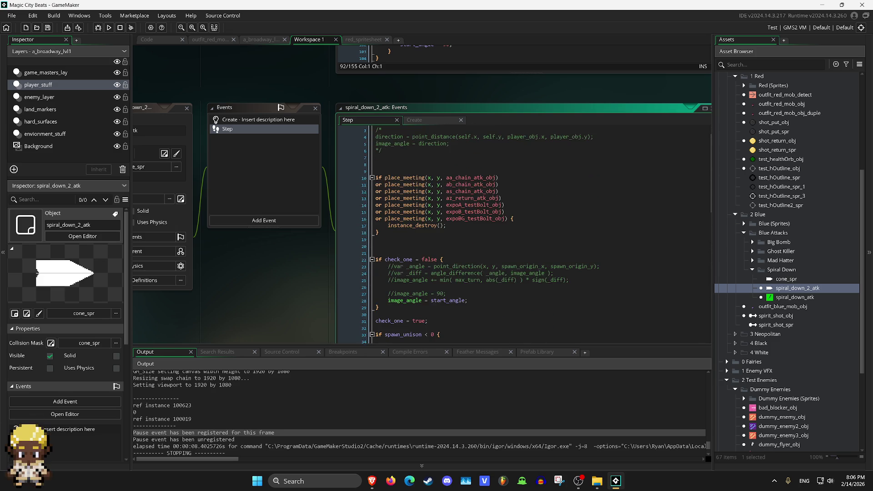
pyautogui.scroll(1, 523, 236)
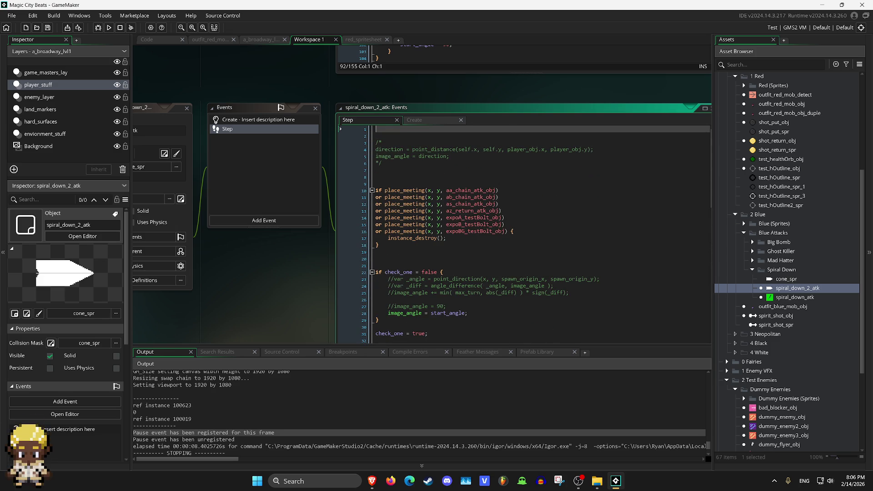
pyautogui.scroll(-3, 523, 231)
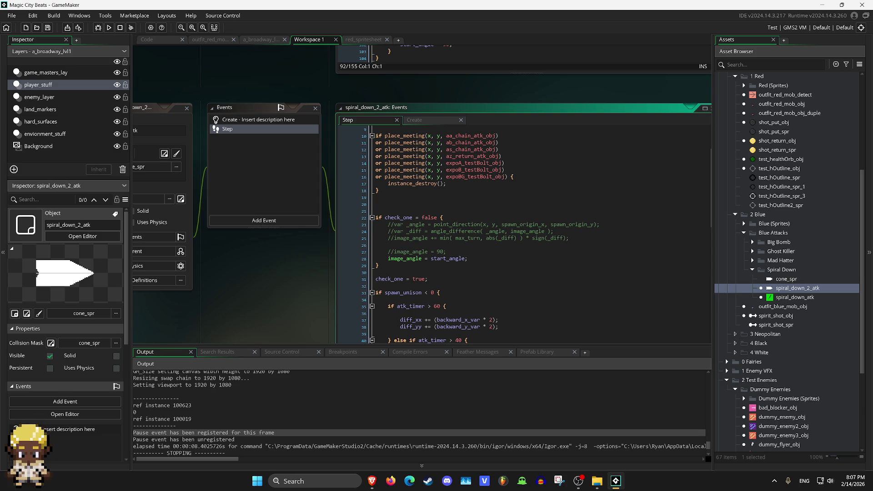
pyautogui.scroll(-3, 523, 230)
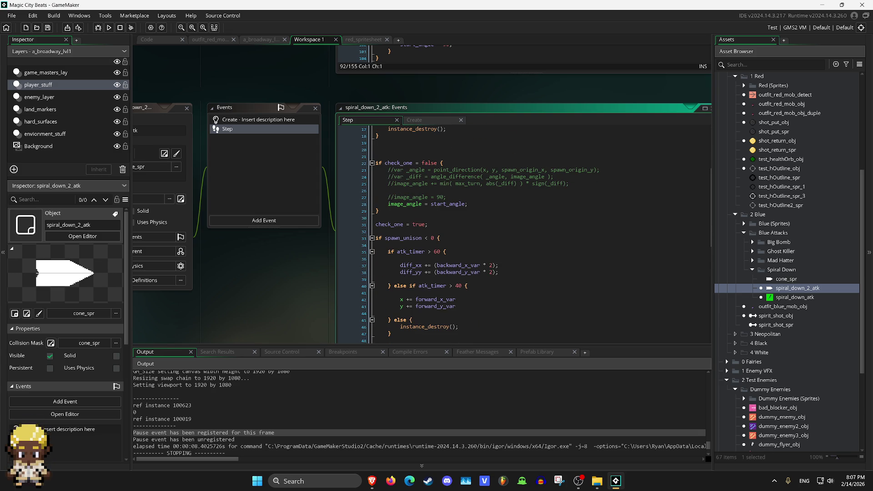
pyautogui.scroll(-4, 523, 230)
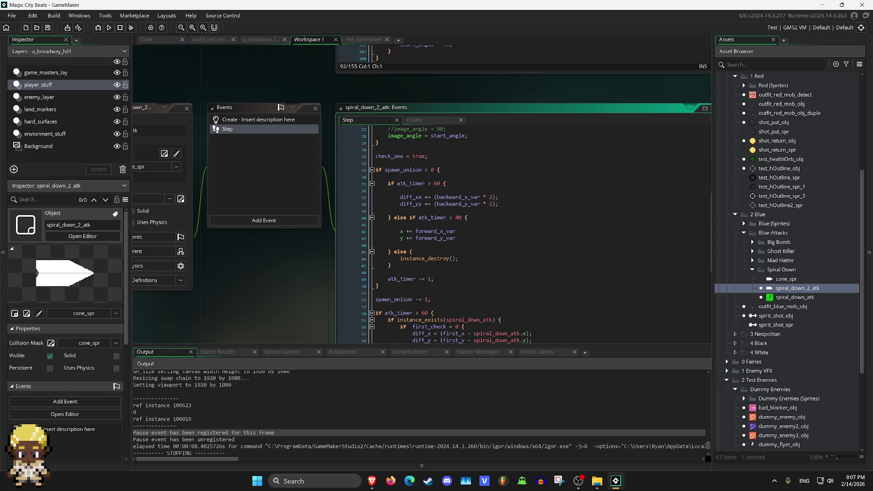
pyautogui.scroll(-2, 523, 230)
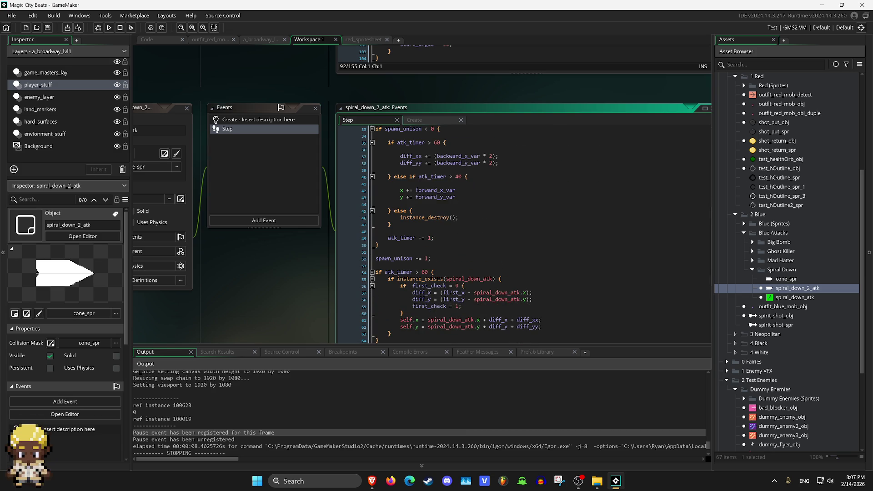
# Review spiral_down_2_atk's Create code with max_turn = 360 and atk_timer = 90.
pyautogui.click(245, 120)
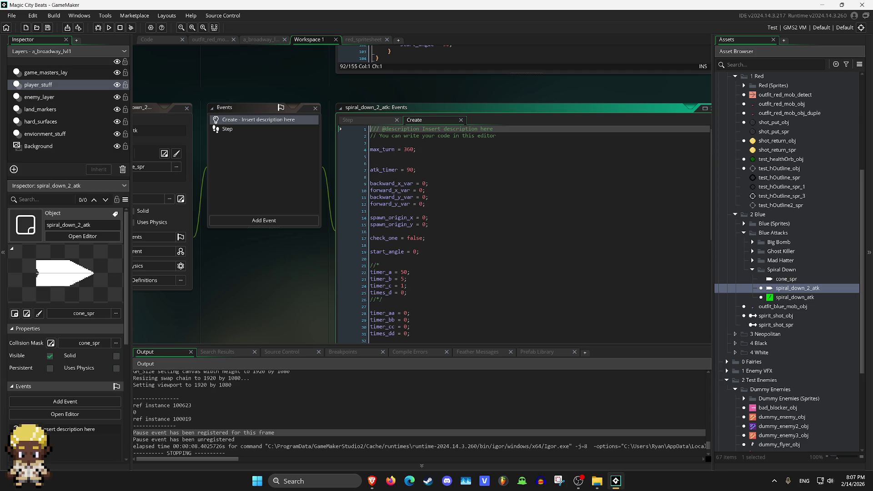
pyautogui.scroll(-5, 523, 230)
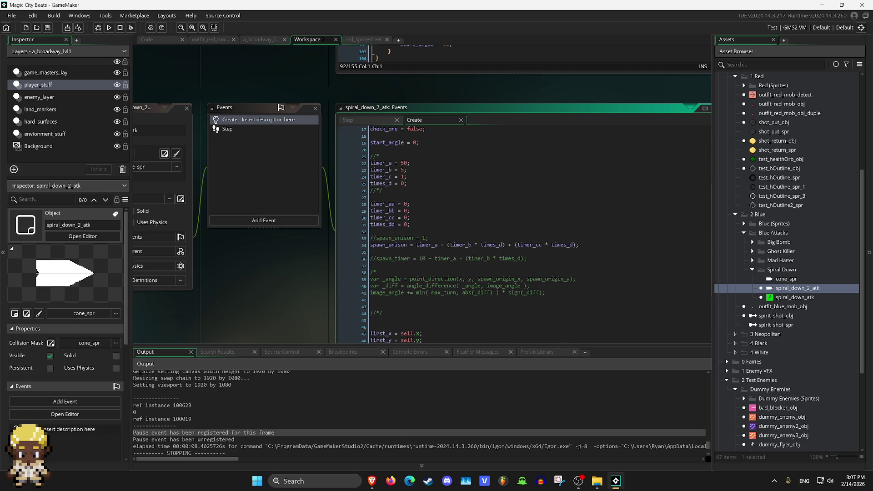
pyautogui.scroll(-4, 523, 236)
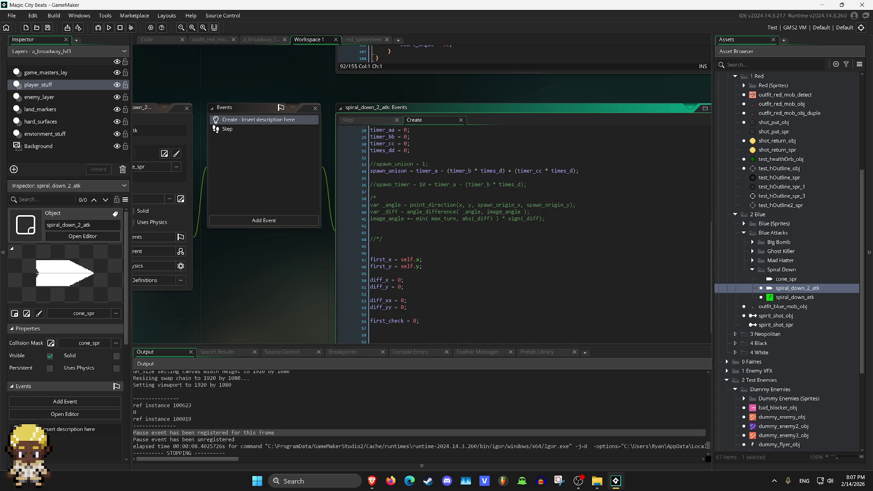
pyautogui.scroll(9, 522, 236)
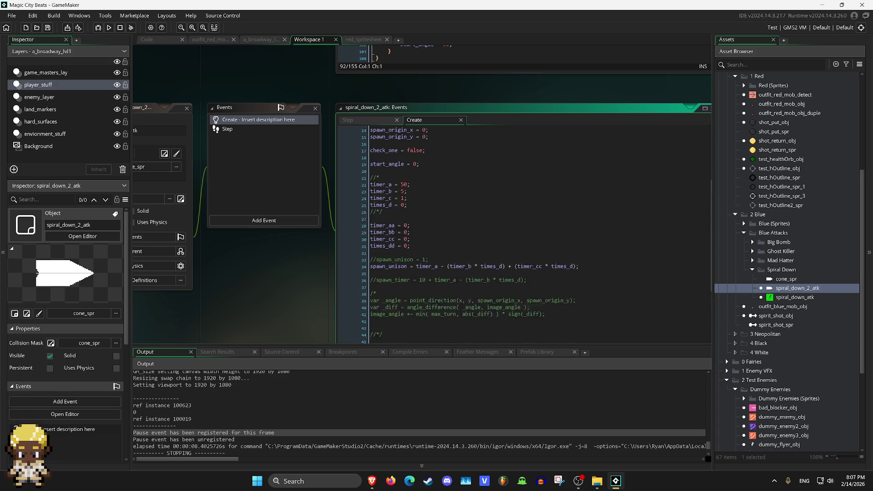
pyautogui.scroll(1, 523, 236)
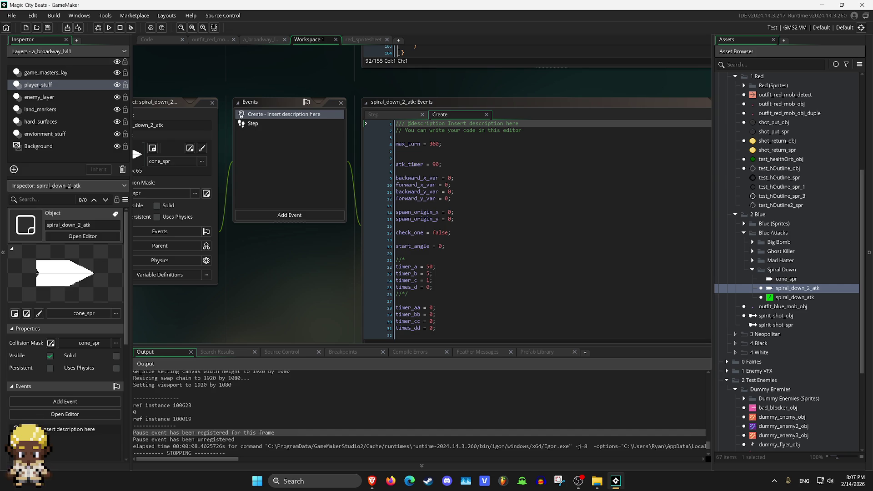
# Replace outfit_red_mob_obj.id on line 946 with self.parent_id.
pyautogui.hotkey('ctrl', 'Tab')
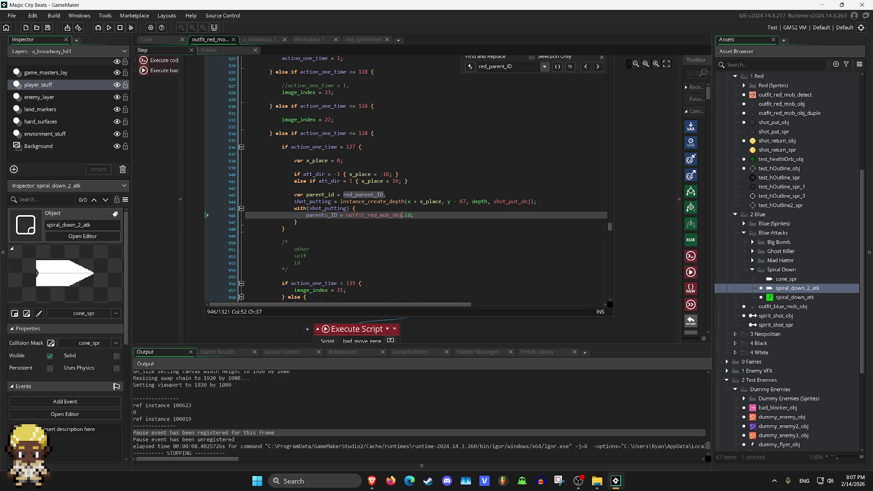
pyautogui.hotkey('ctrl', 'shift', 'Left')
pyautogui.hotkey('ctrl', 'shift', 'Left')
pyautogui.hotkey('ctrl', 'shift', 'Left')
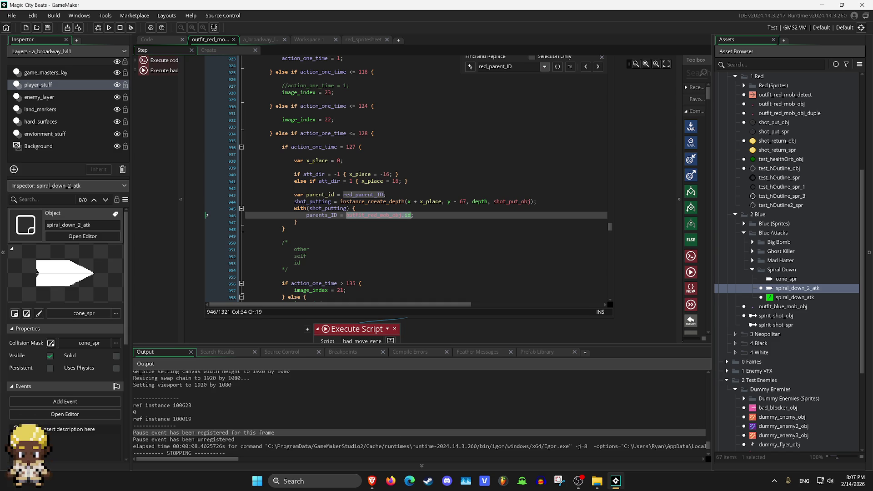
pyautogui.write('selkf')
pyautogui.press('BackSpace')
pyautogui.press('BackSpace')
pyautogui.write('f.')
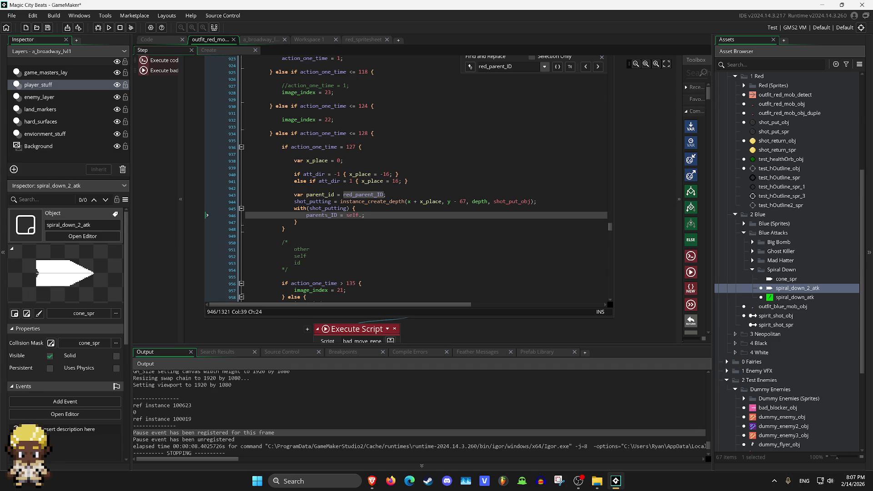
pyautogui.write('parents_id')
pyautogui.doubleClick(377, 215)
pyautogui.click(389, 214)
pyautogui.press('BackSpace')
# Compare against the parent_id declared on line 943, then launch the game to test.
pyautogui.click(318, 249)
pyautogui.doubleClick(376, 215)
pyautogui.doubleClick(320, 194)
pyautogui.click(391, 214)
pyautogui.click(110, 28)
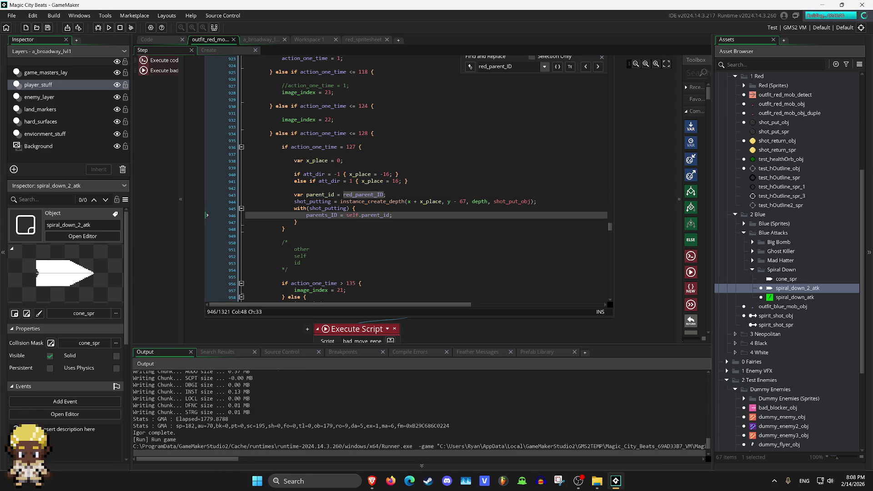
pyautogui.press('Right')
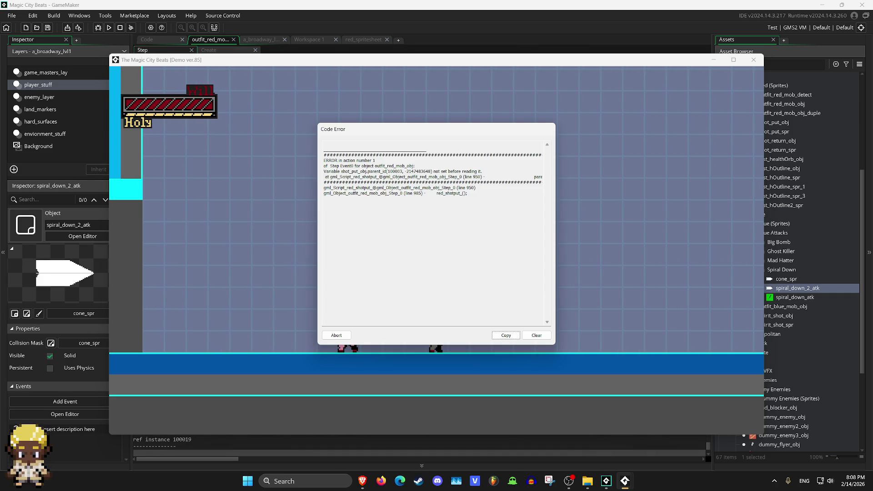
# Abort the crashed run and make line 946 read parents_ID = parent_id without self.
pyautogui.click(336, 335)
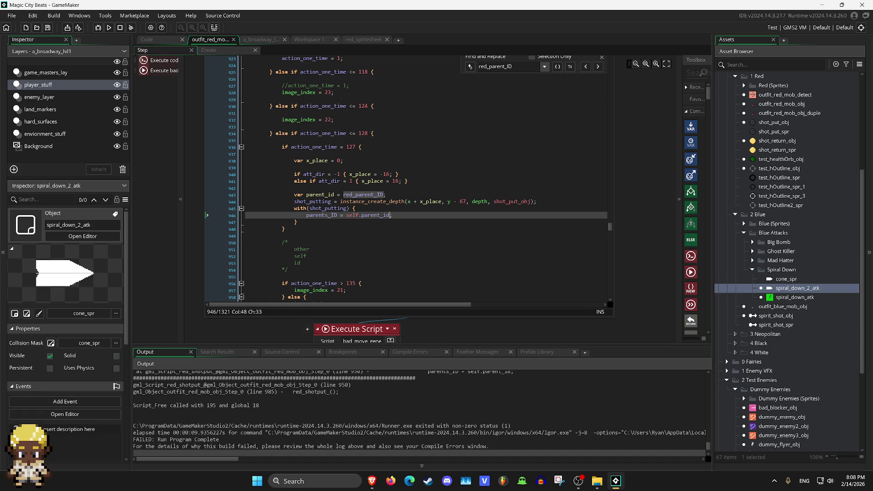
pyautogui.press('BackSpace')
pyautogui.press('BackSpace')
pyautogui.press('BackSpace')
pyautogui.doubleClick(322, 215)
pyautogui.scroll(3, 789, 259)
pyautogui.doubleClick(773, 204)
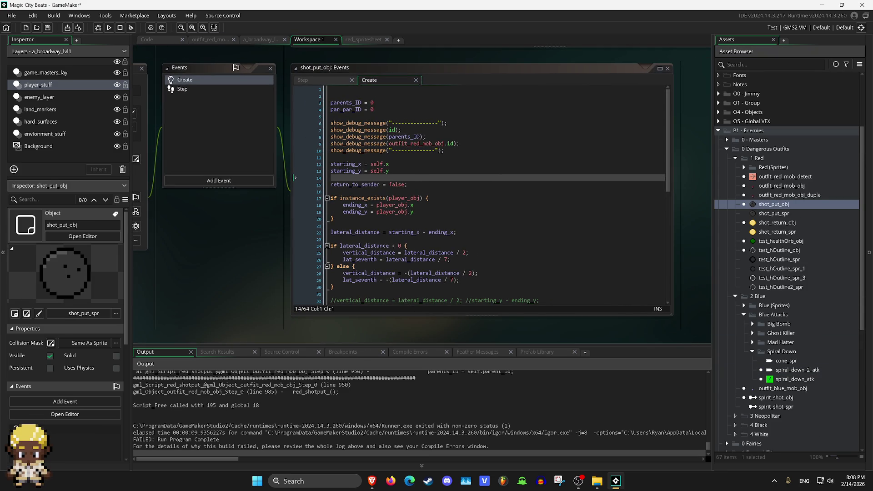
pyautogui.click(420, 136)
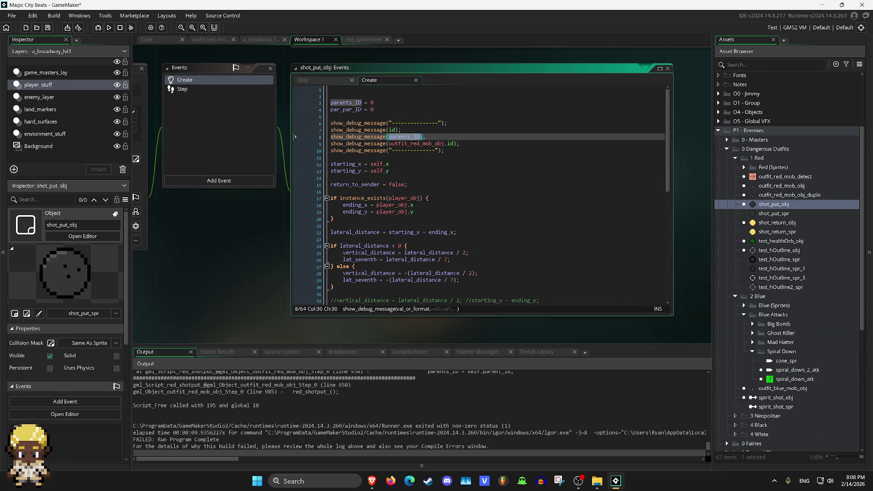
pyautogui.press('F12')
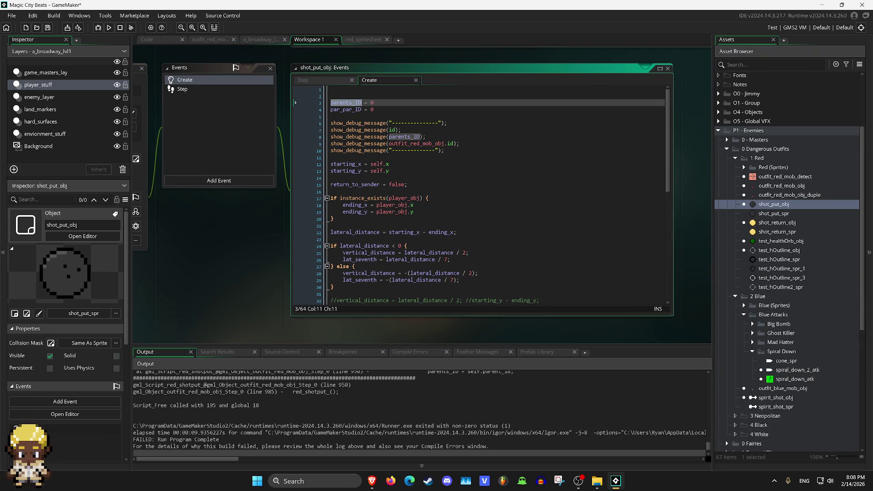
pyautogui.press('BackSpace')
pyautogui.write('D')
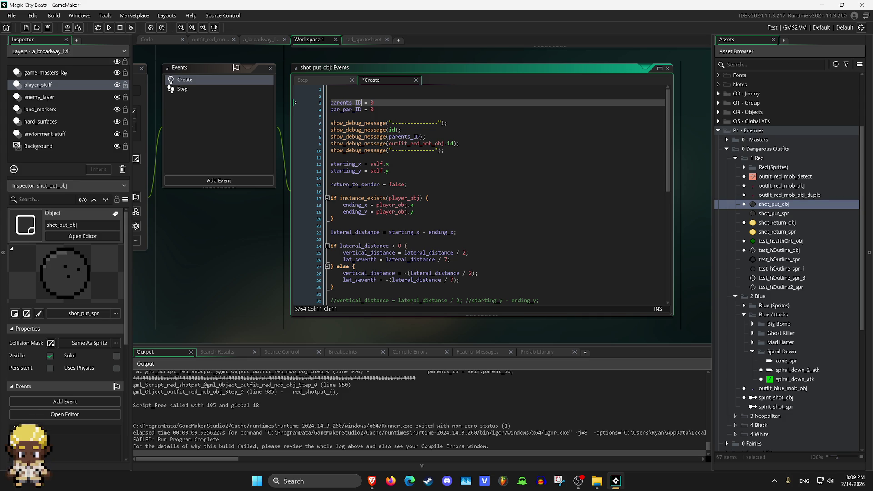
# Comment out parents_ID = 0 on line 3, test-run until the code error, and abort.
pyautogui.press('Home')
pyautogui.write('//')
pyautogui.click(109, 28)
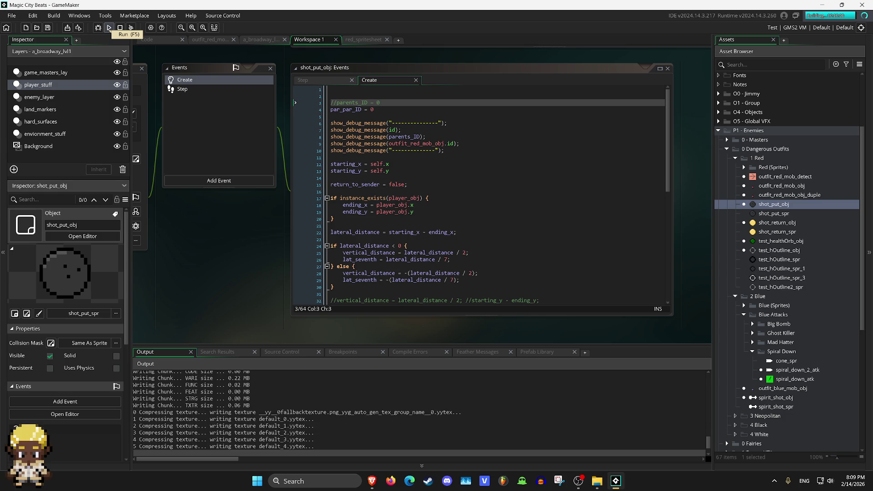
pyautogui.press('Right')
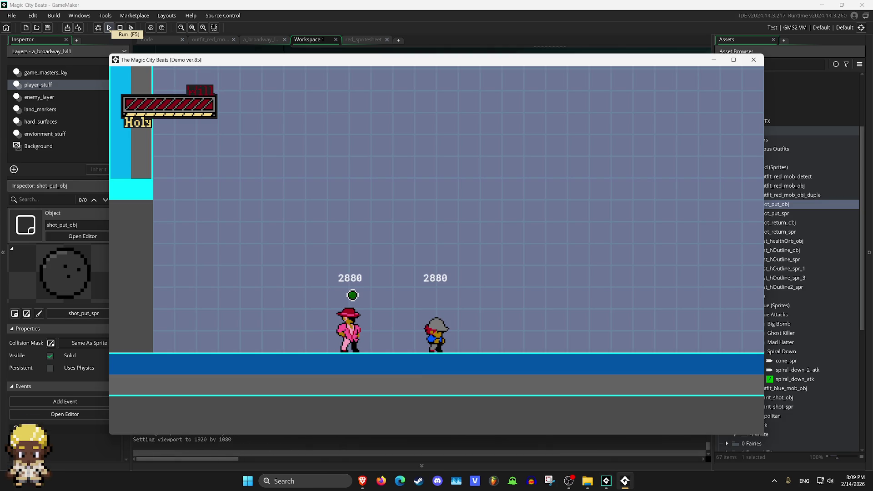
pyautogui.press('z')
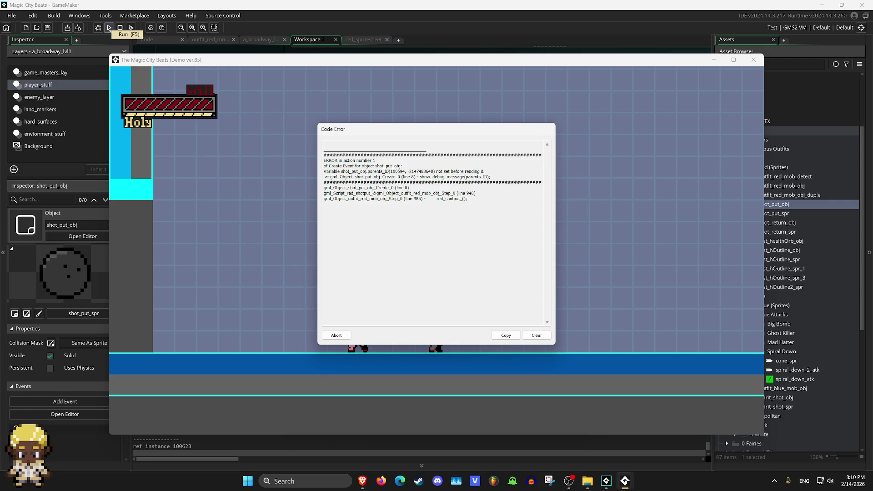
pyautogui.click(336, 335)
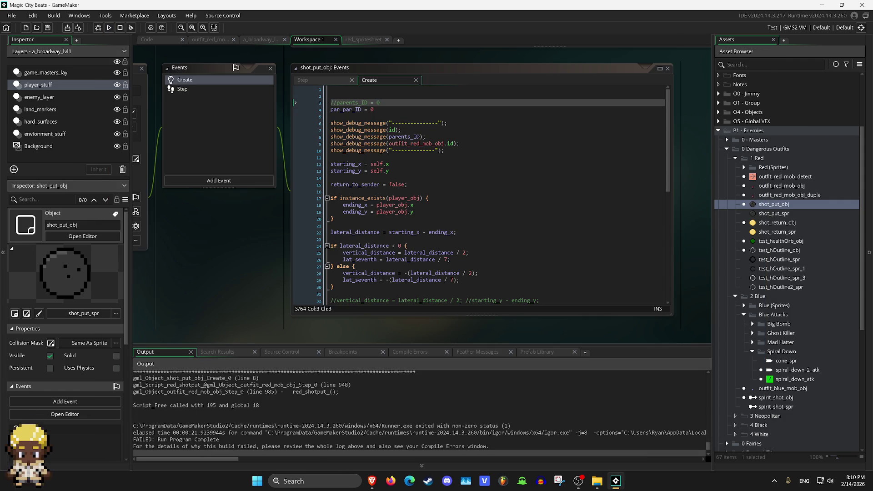
pyautogui.click(331, 102)
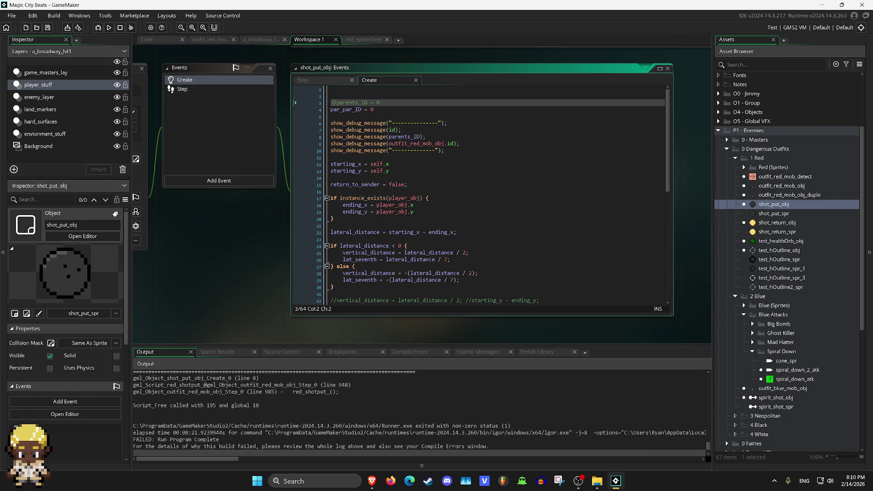
# Remove the // so line 3 reads parents_ID = 0 again, and scroll through the Create code.
pyautogui.press('BackSpace')
pyautogui.press('BackSpace')
pyautogui.scroll(-1, 480, 195)
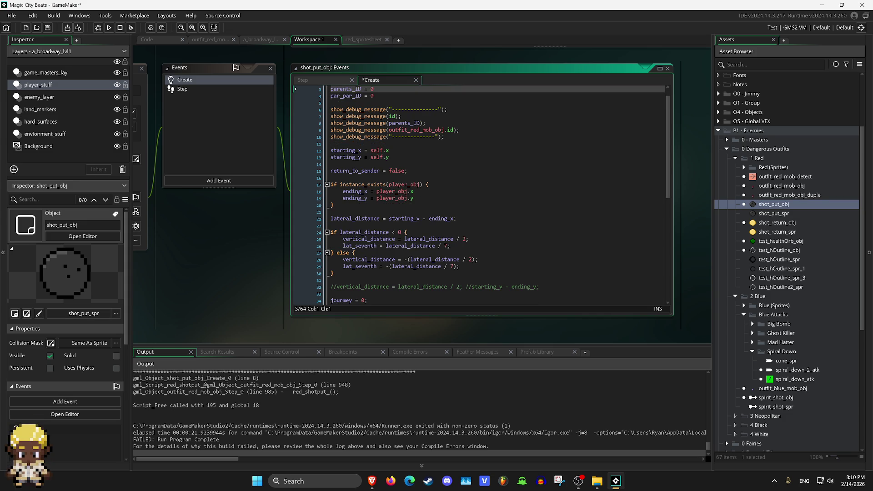
pyautogui.scroll(-1, 480, 195)
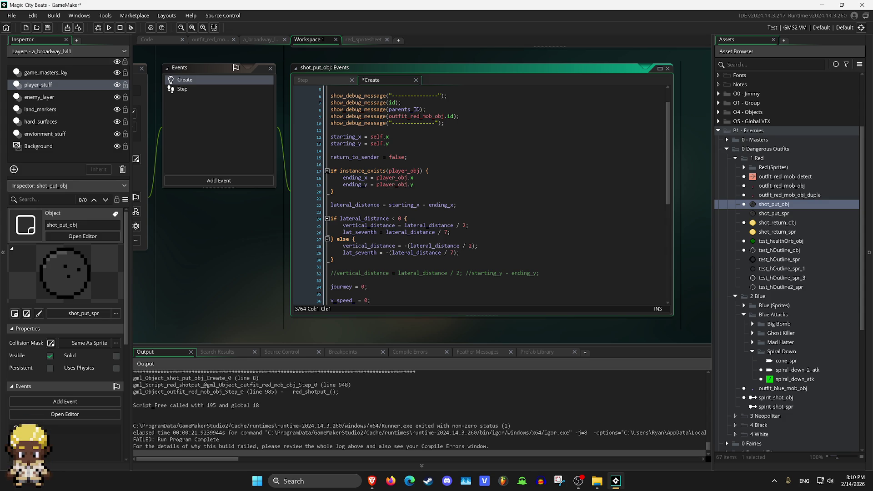
pyautogui.scroll(-5, 497, 195)
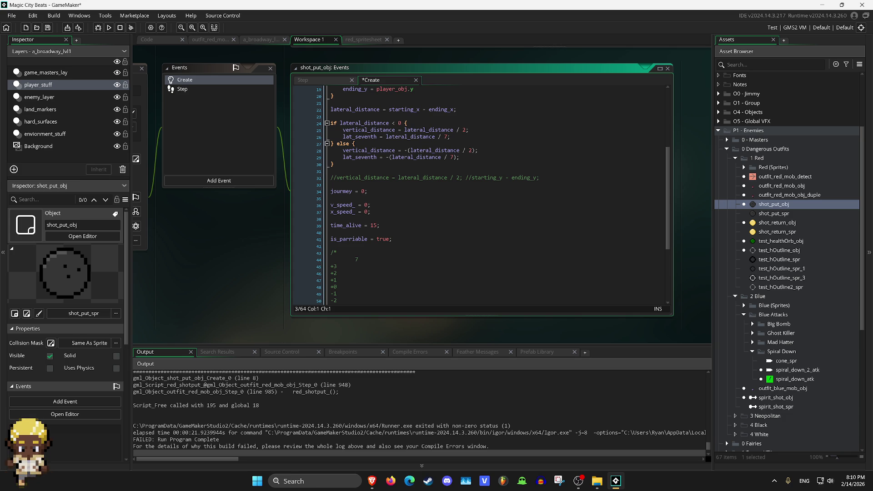
pyautogui.scroll(-5, 478, 191)
pyautogui.scroll(6, 477, 191)
pyautogui.scroll(5, 480, 195)
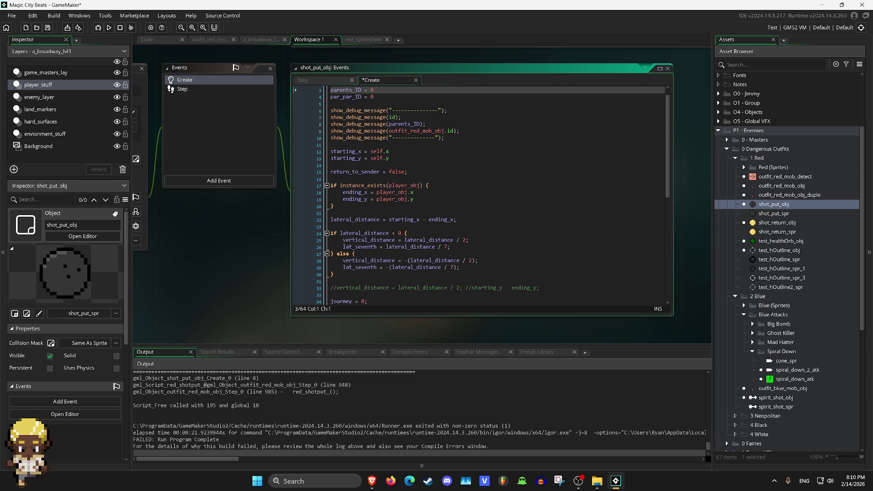
pyautogui.scroll(1, 480, 195)
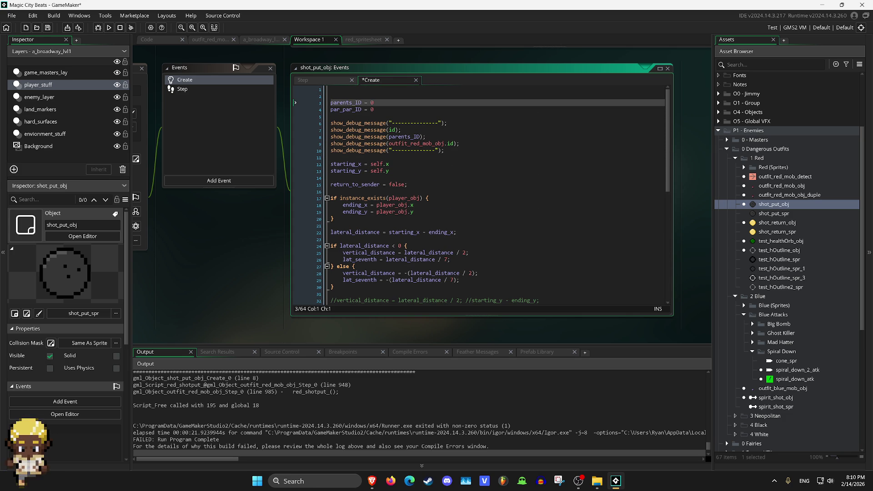
pyautogui.click(182, 89)
# Scroll shot_put_obj's Step code down to the is_parriable block near line 141.
pyautogui.scroll(20, 480, 195)
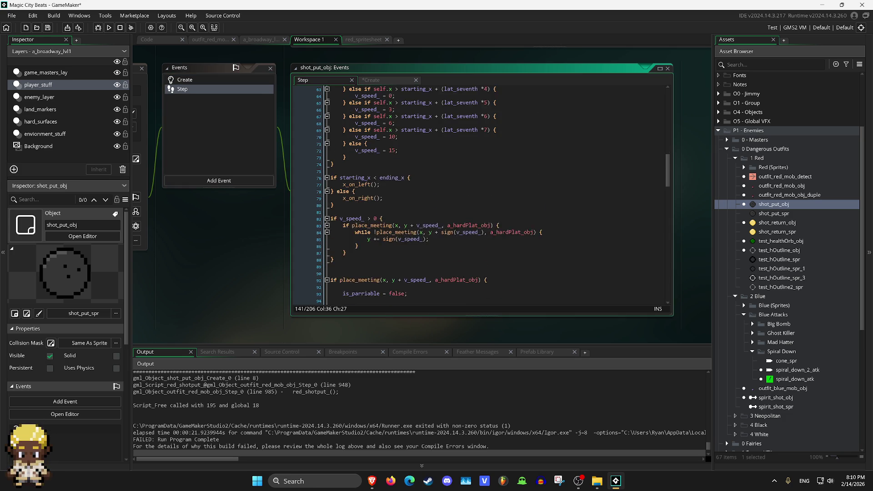
pyautogui.scroll(4, 479, 196)
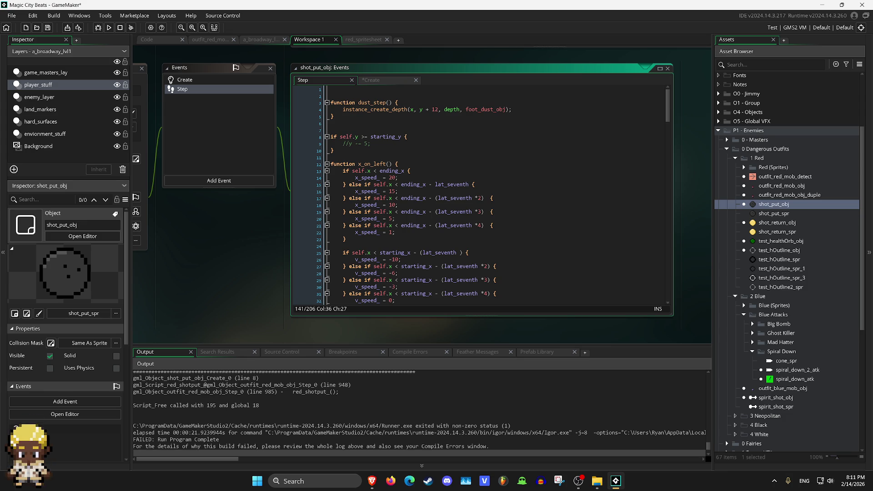
pyautogui.scroll(-20, 482, 195)
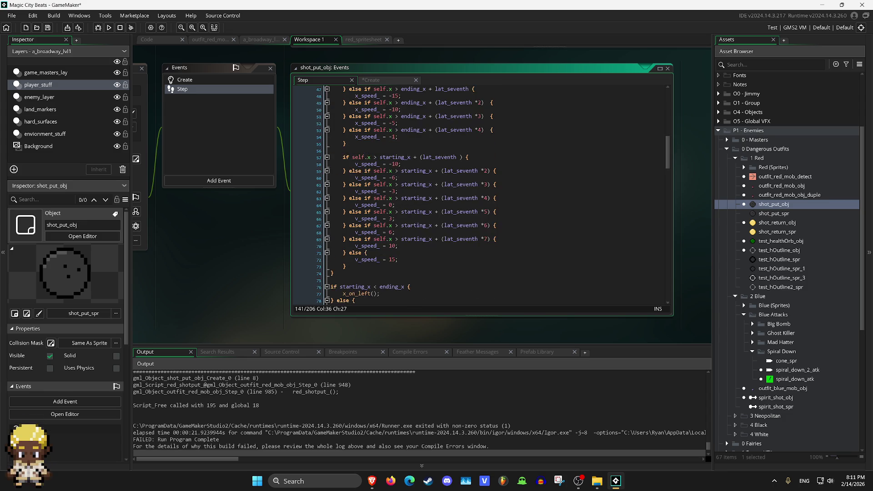
pyautogui.scroll(-6, 481, 195)
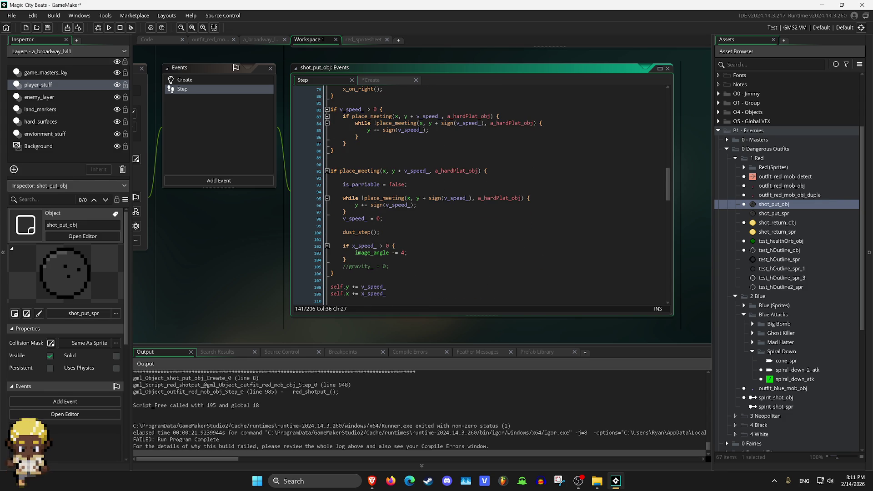
pyautogui.scroll(-5, 482, 196)
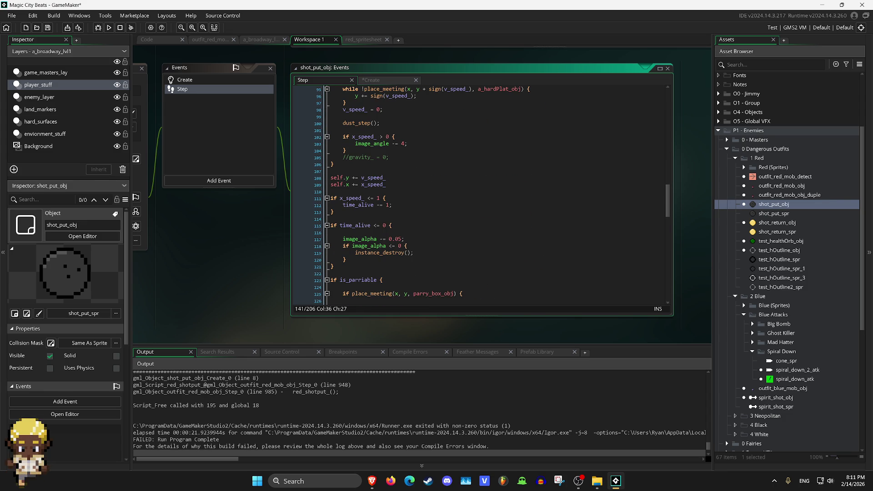
pyautogui.scroll(-5, 481, 195)
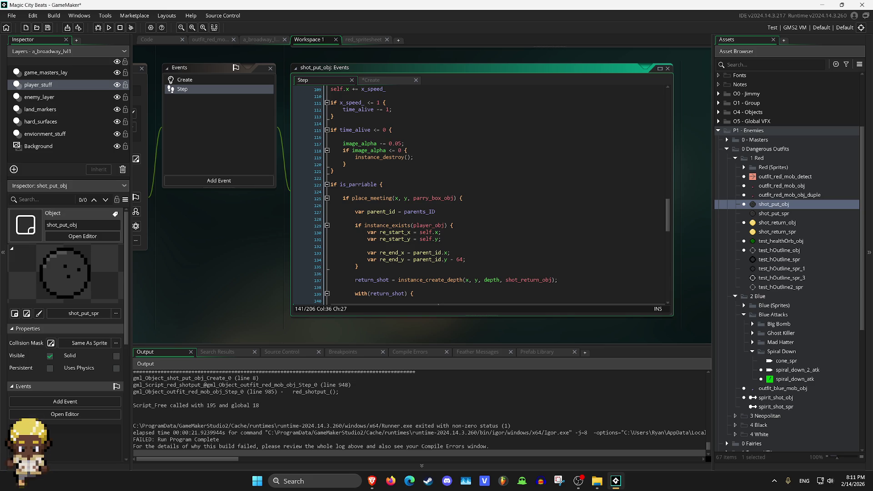
pyautogui.scroll(-1, 495, 195)
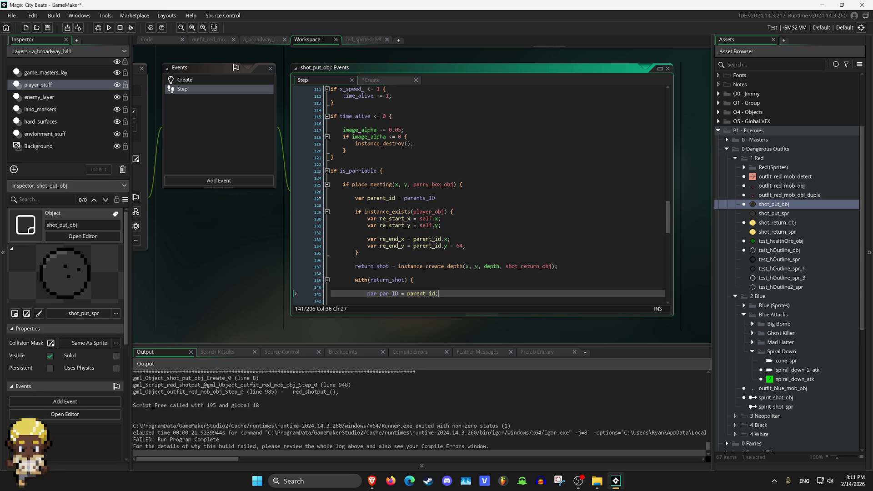
pyautogui.scroll(-4, 495, 195)
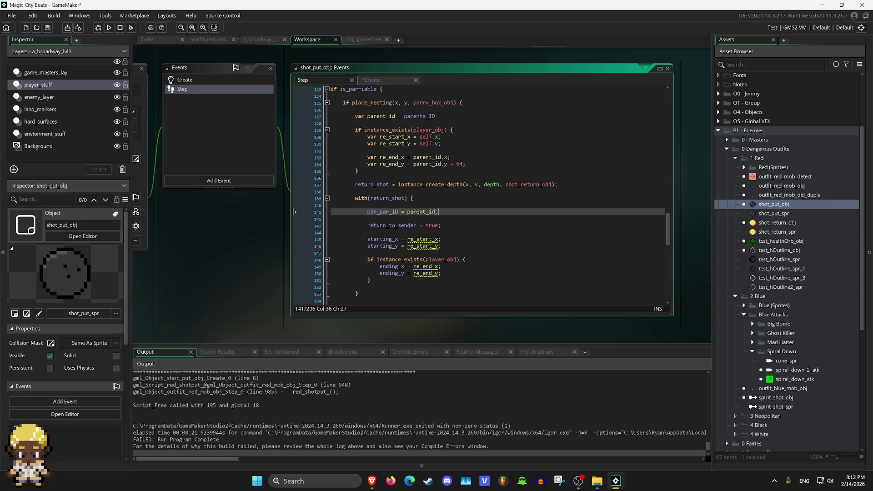
pyautogui.doubleClick(781, 185)
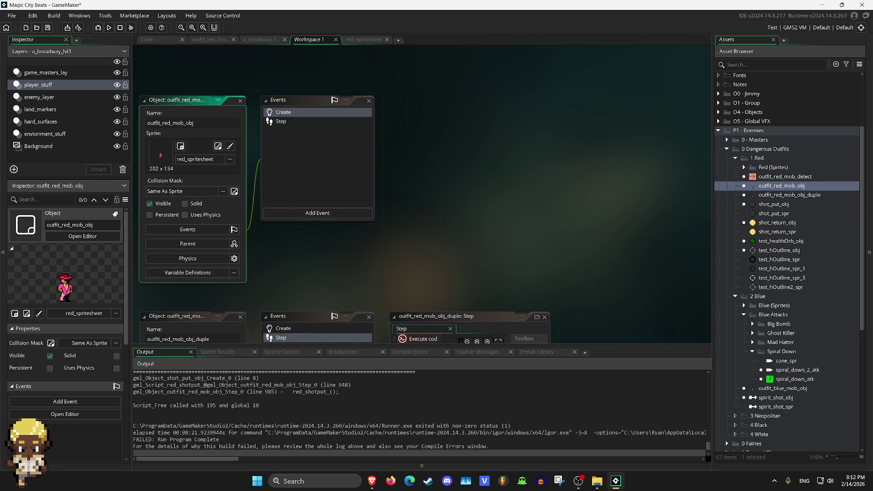
# On line 946 of outfit_red_mob_obj's Step code, replace parent_id with self.red_parent_ID.
pyautogui.click(210, 39)
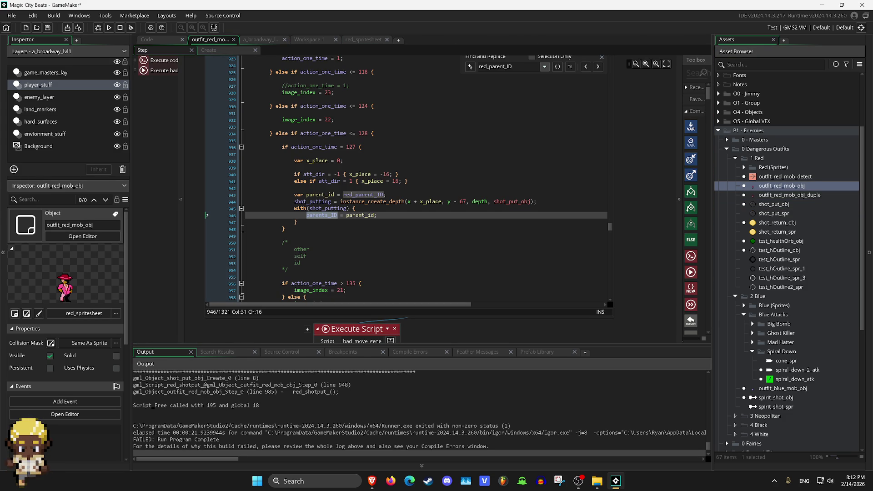
pyautogui.click(380, 215)
pyautogui.doubleClick(364, 194)
pyautogui.rightClick(370, 195)
pyautogui.click(391, 207)
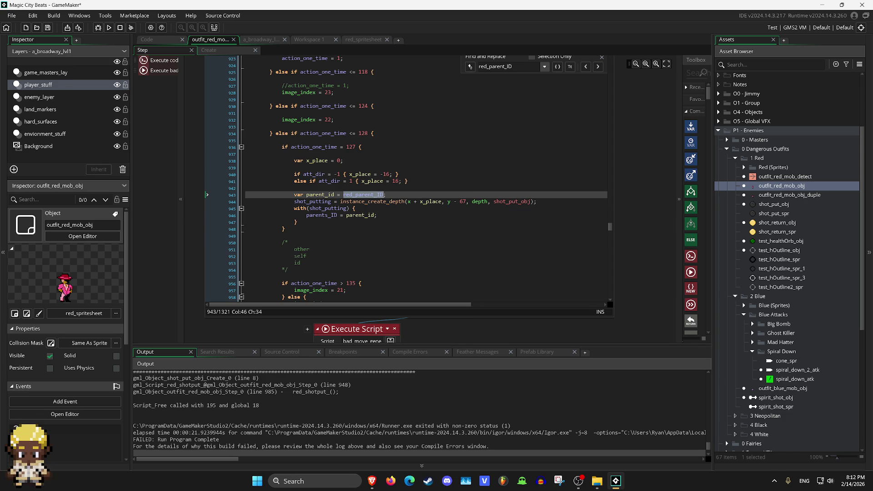
pyautogui.doubleClick(361, 215)
pyautogui.write('self.')
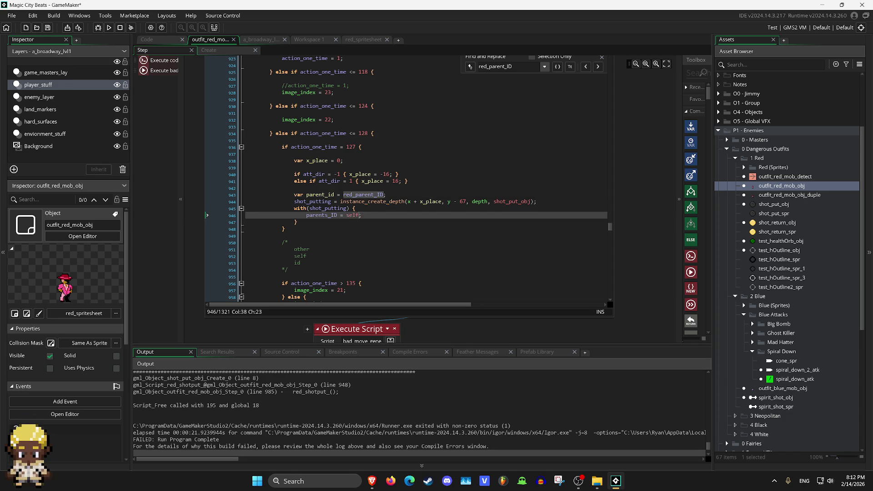
pyautogui.hotkey('ctrl', 'v')
# Test-run the game, abort on the unset red_parent_ID error, and reopen shot_put_obj.
pyautogui.click(109, 27)
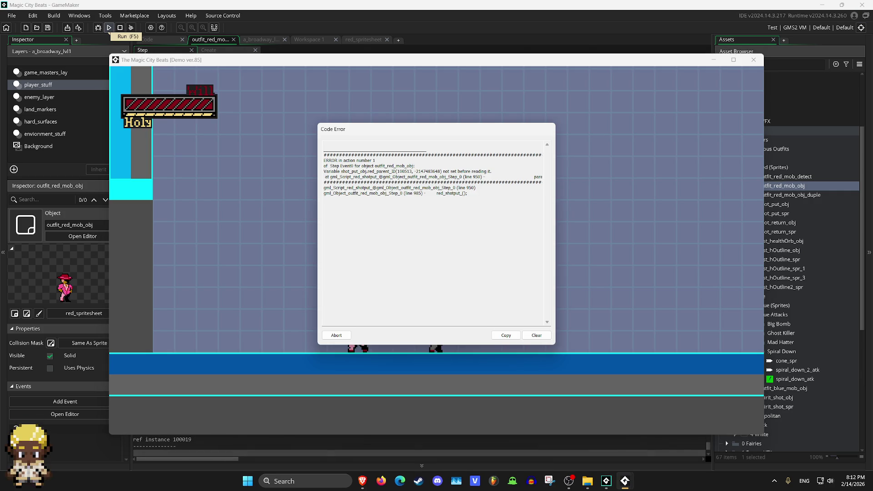
pyautogui.click(336, 335)
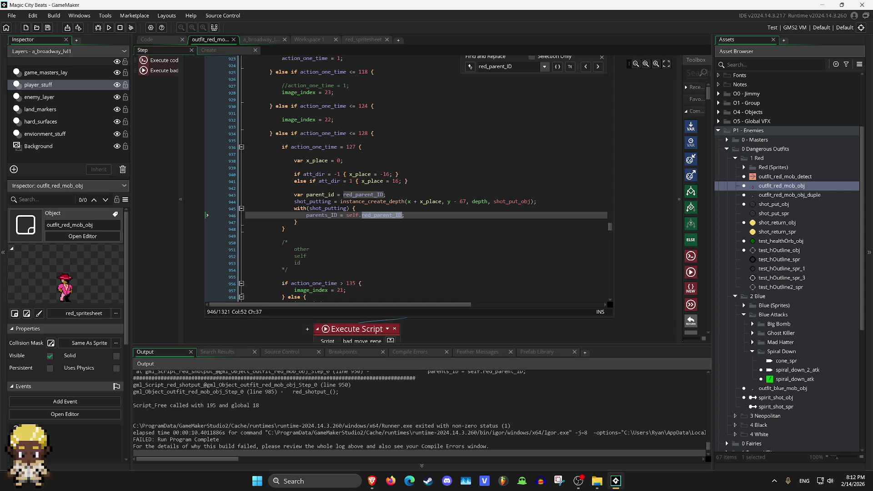
pyautogui.doubleClick(768, 204)
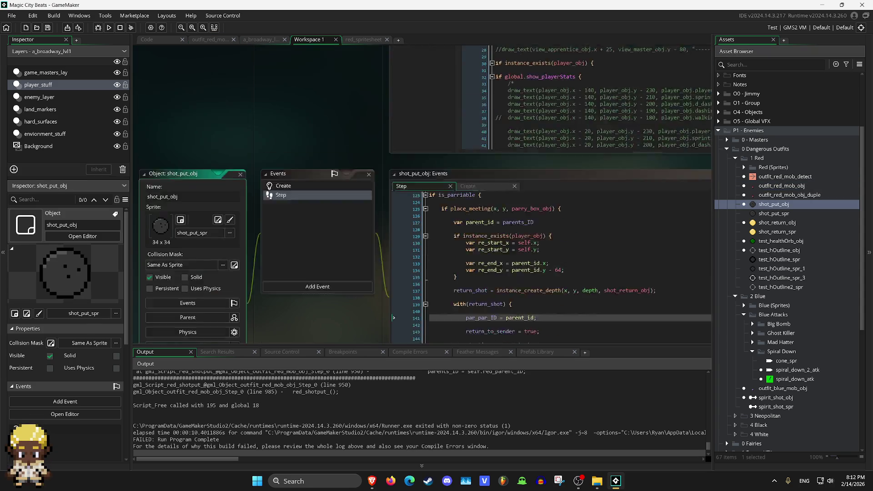
# Duplicate line 4 of shot_put_obj's Create code as red_parent_ID = 0, then run the game.
pyautogui.click(283, 79)
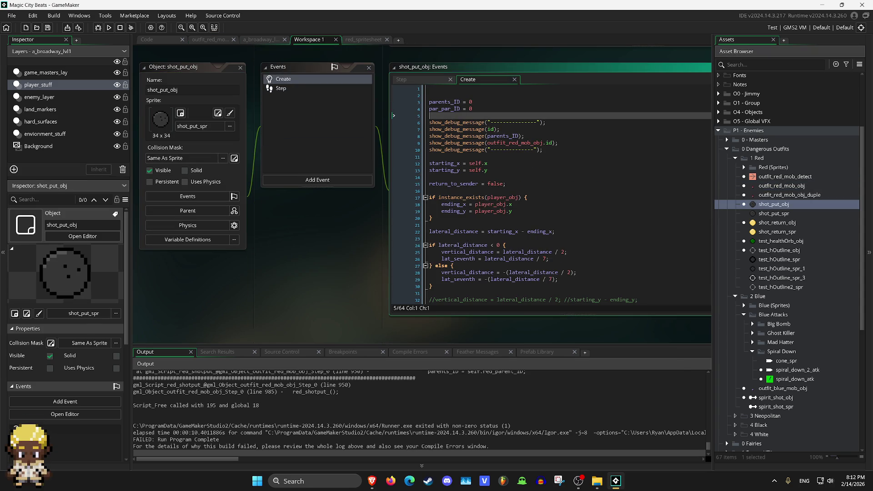
pyautogui.hotkey('ctrl', 'd')
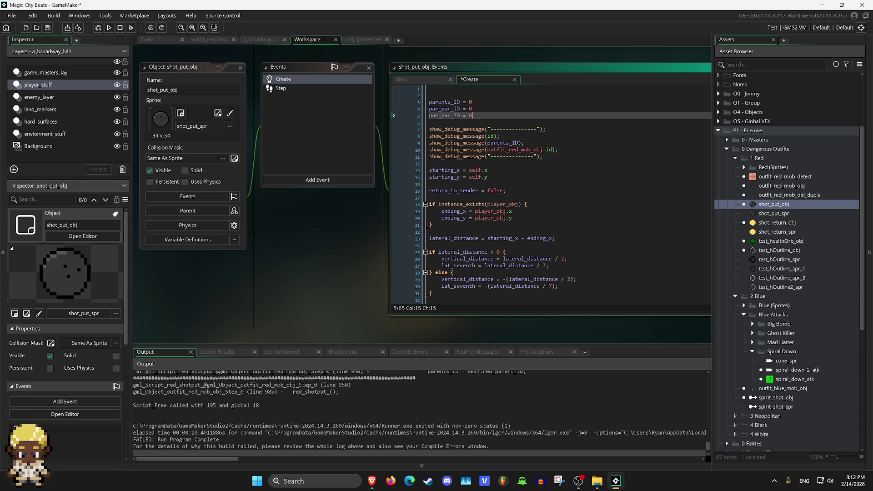
pyautogui.doubleClick(443, 116)
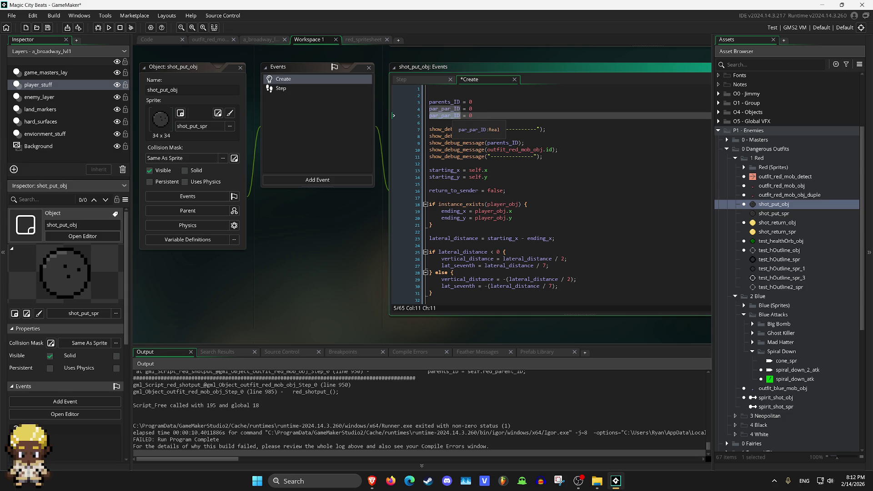
pyautogui.write('red_parent_ID')
pyautogui.click(109, 28)
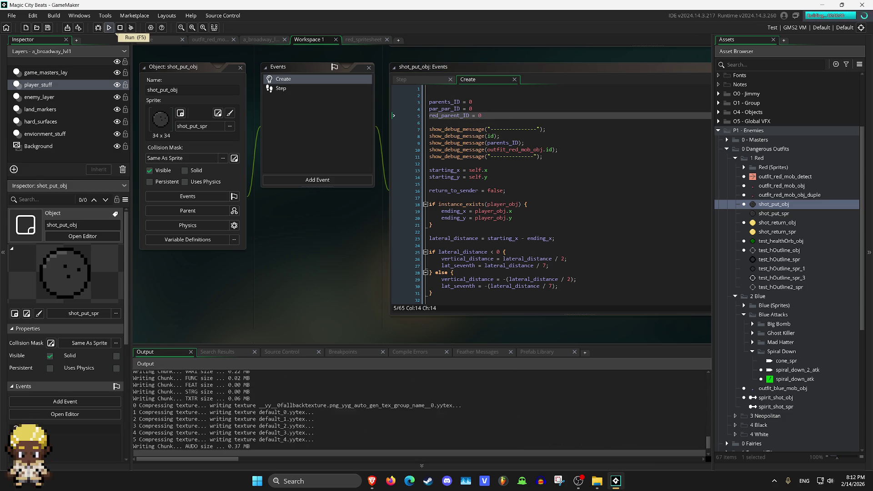
# Walk right and throw shot-put balls with Z, resize and close the game, then open outfit_red_mob_obj.
pyautogui.press('Right')
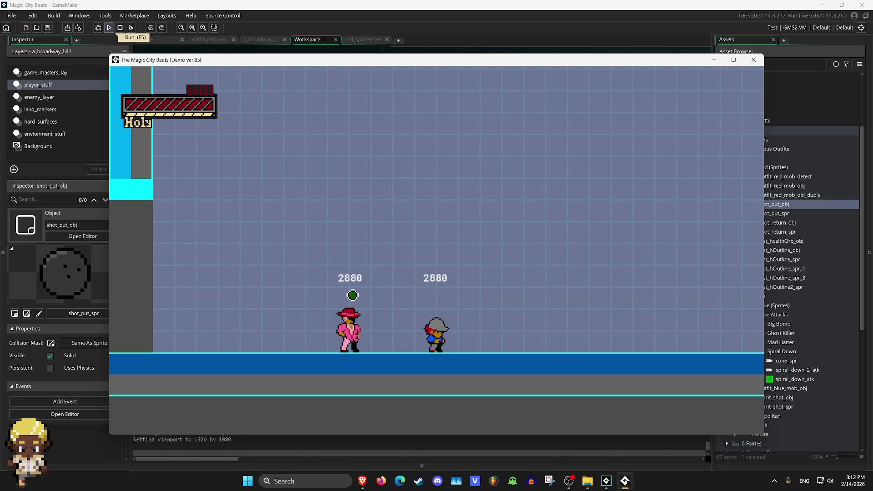
pyautogui.press('z')
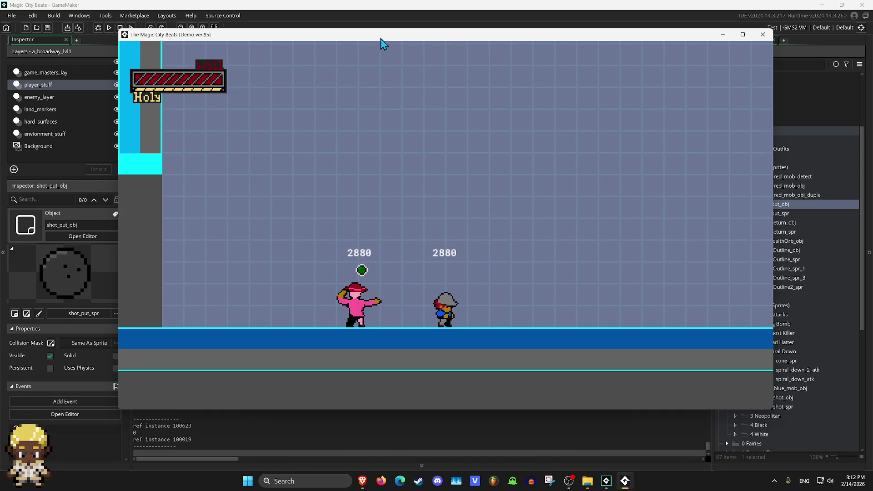
pyautogui.doubleClick(380, 36)
pyautogui.press('z')
pyautogui.moveTo(477, 22)
pyautogui.mouseDown()
pyautogui.moveTo(477, 55)
pyautogui.moveTo(510, 35)
pyautogui.moveTo(411, 21)
pyautogui.mouseUp()
pyautogui.hotkey('alt', 'F4')
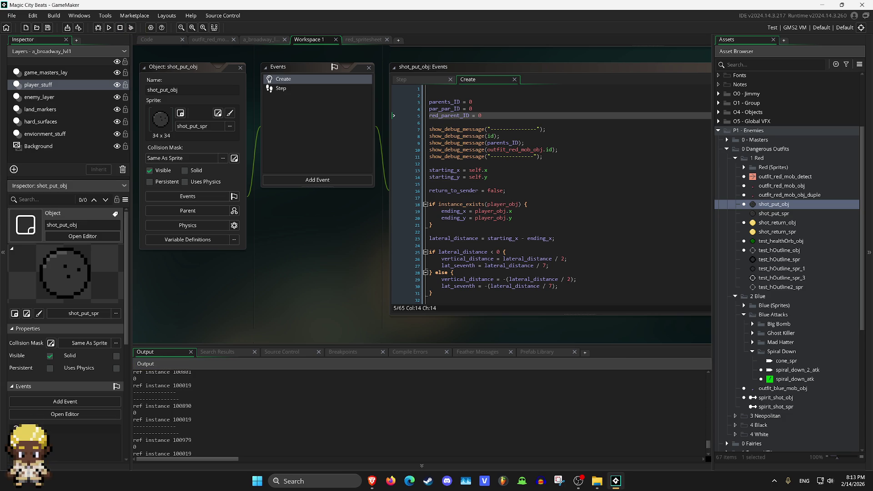
pyautogui.doubleClick(781, 186)
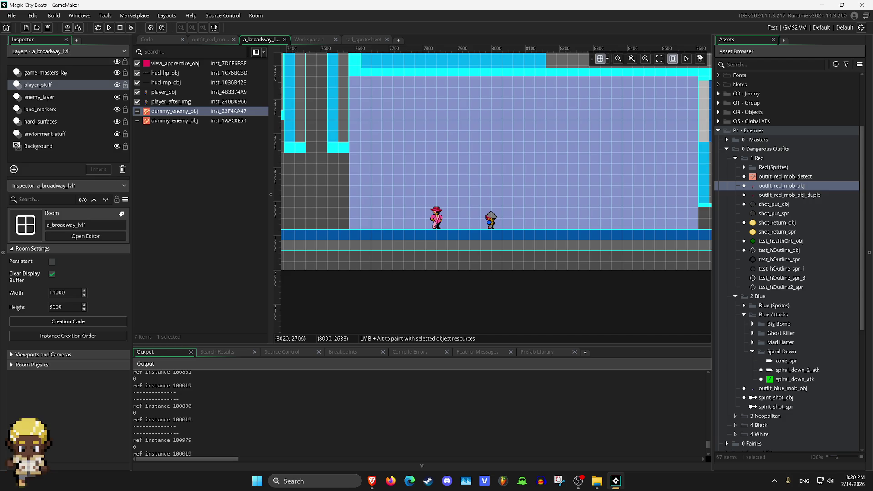
# Switch to outfit_red_mob_obj's Step code and search red_parent_ID until its Create event initialisation appears.
pyautogui.scroll(1, 509, 164)
pyautogui.hscroll(-2, 509, 164)
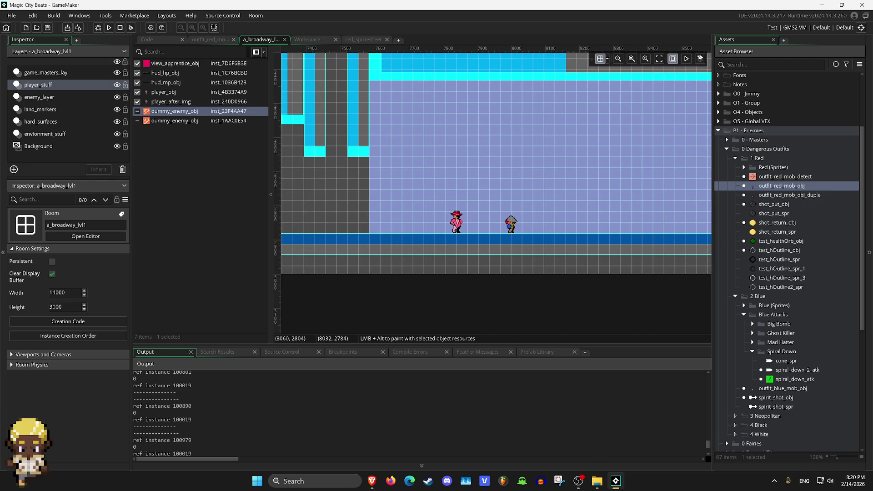
pyautogui.hotkey('ctrl', 'Tab')
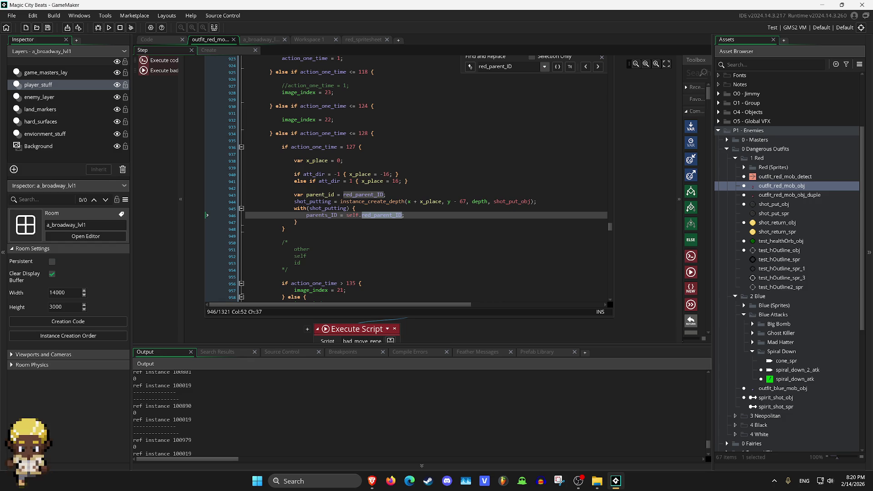
pyautogui.click(294, 168)
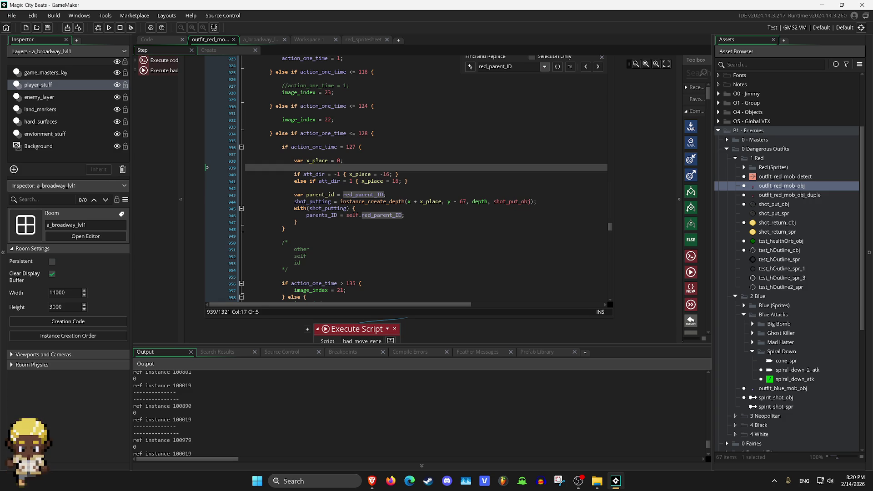
pyautogui.press('F3')
pyautogui.hotkey('ctrl', 'f')
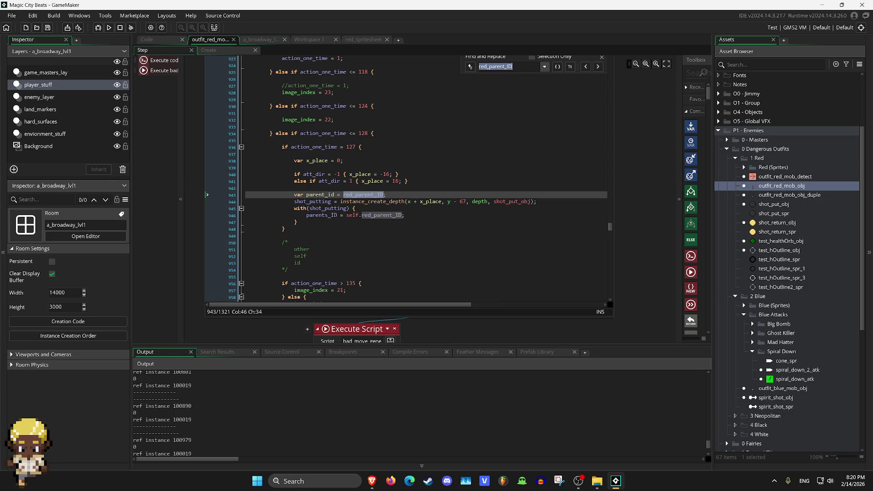
pyautogui.write('red_p')
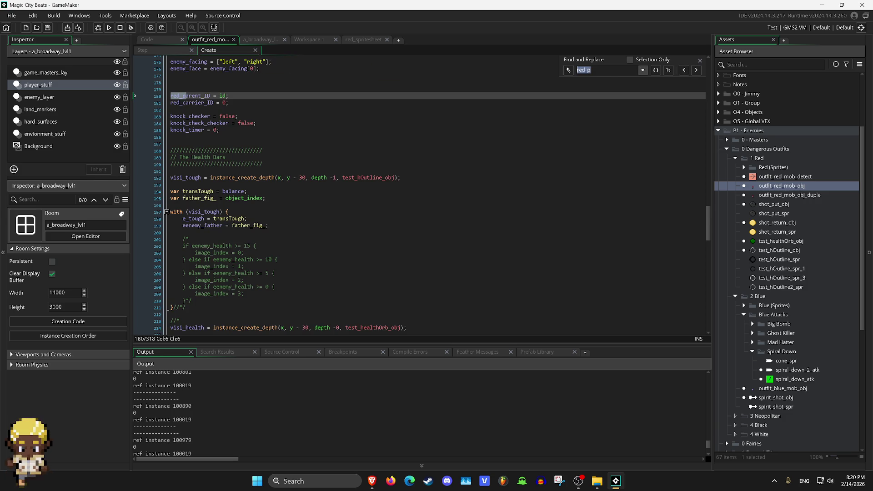
pyautogui.write('arent_ID')
# Clear the search, scroll the Create code, and find red_parent_ID back at line 940 in Step.
pyautogui.hotkey('shift', 'Left')
pyautogui.hotkey('shift', 'Left')
pyautogui.hotkey('shift', 'Left')
pyautogui.press('BackSpace')
pyautogui.press('BackSpace')
pyautogui.press('BackSpace')
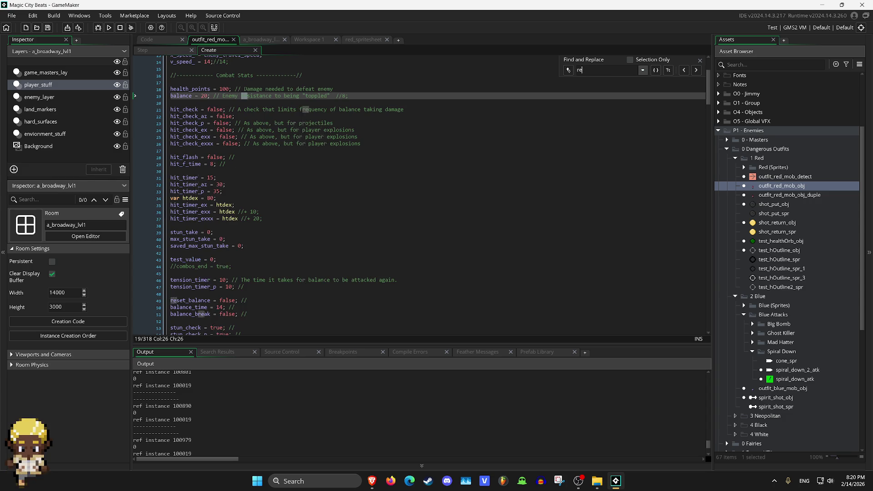
pyautogui.scroll(4, 438, 195)
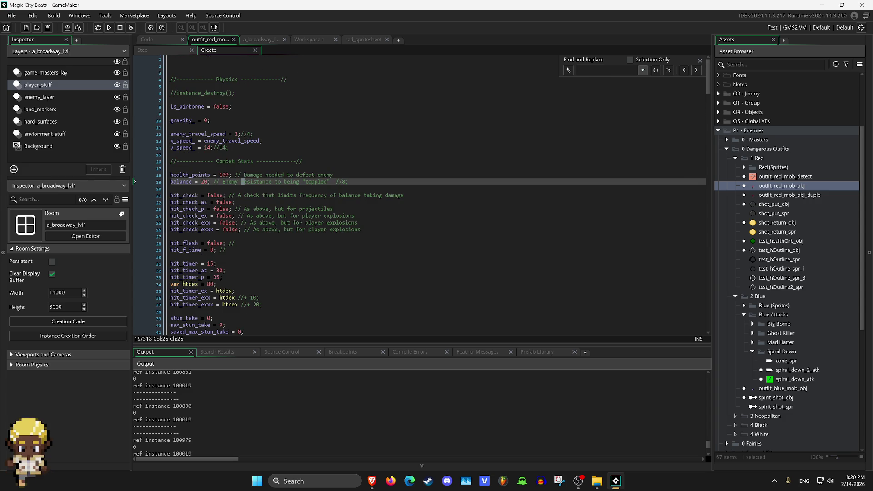
pyautogui.scroll(-20, 438, 195)
pyautogui.scroll(-18, 438, 195)
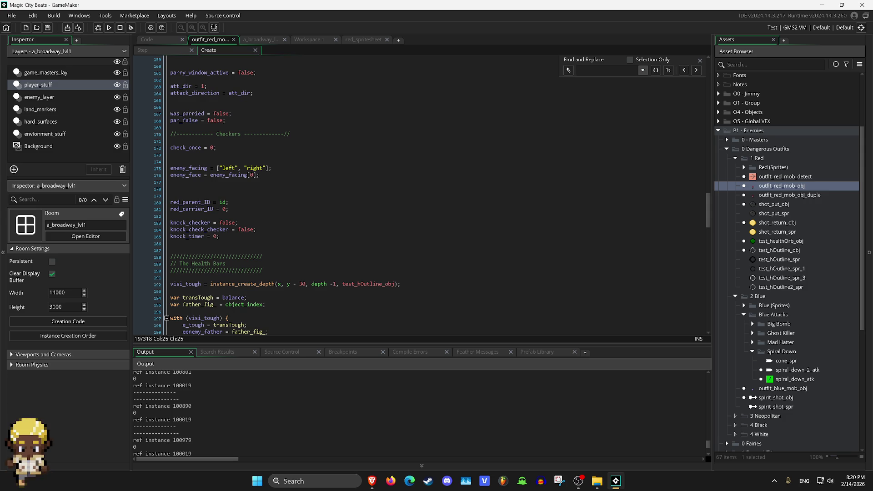
pyautogui.hotkey('ctrl', 'v')
pyautogui.click(399, 174)
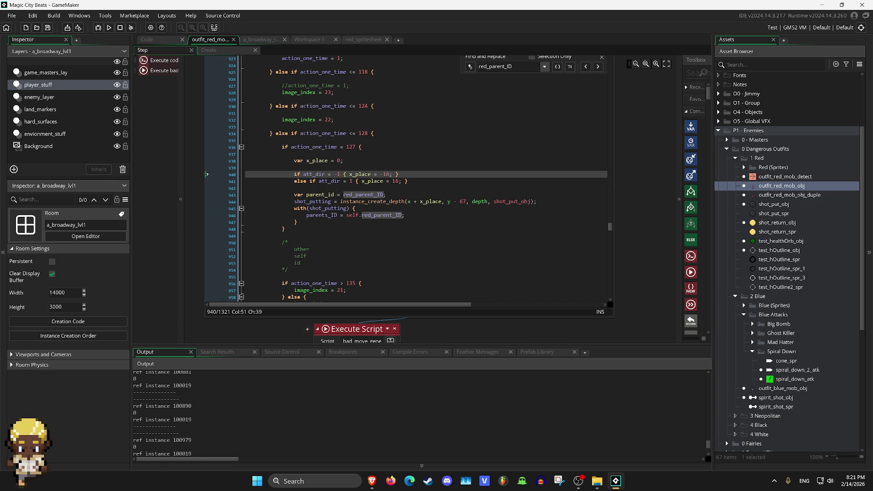
# Make line 946 assign parents_ID = parent_id with self.red_parent_ID commented out, then open shot_put_obj.
pyautogui.click(331, 194)
pyautogui.rightClick(331, 195)
pyautogui.press('Escape')
pyautogui.click(346, 215)
pyautogui.write('//')
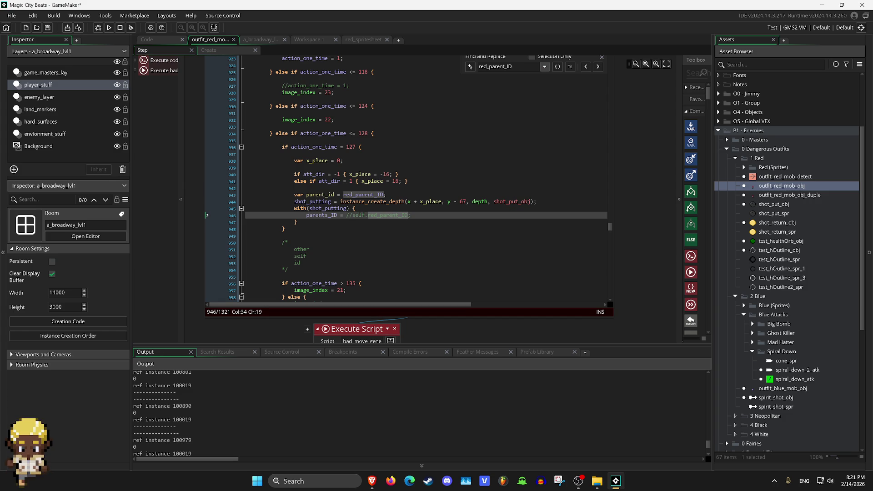
pyautogui.write('parent_id;')
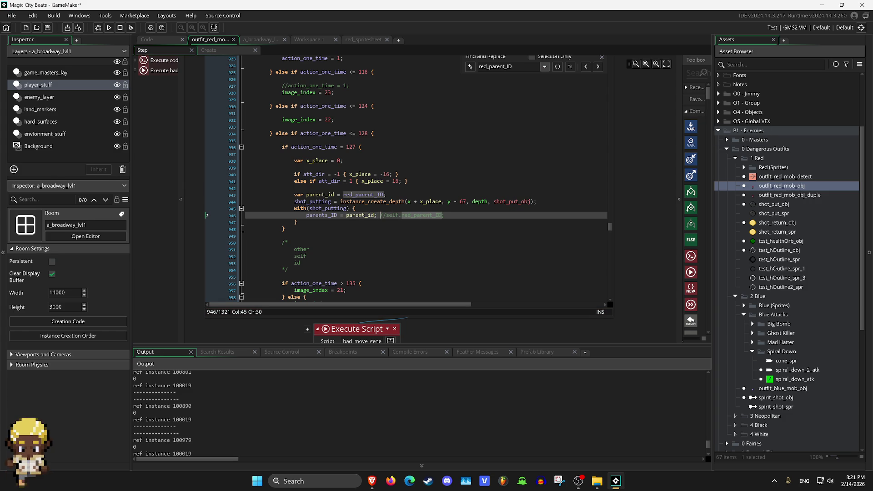
pyautogui.doubleClick(773, 205)
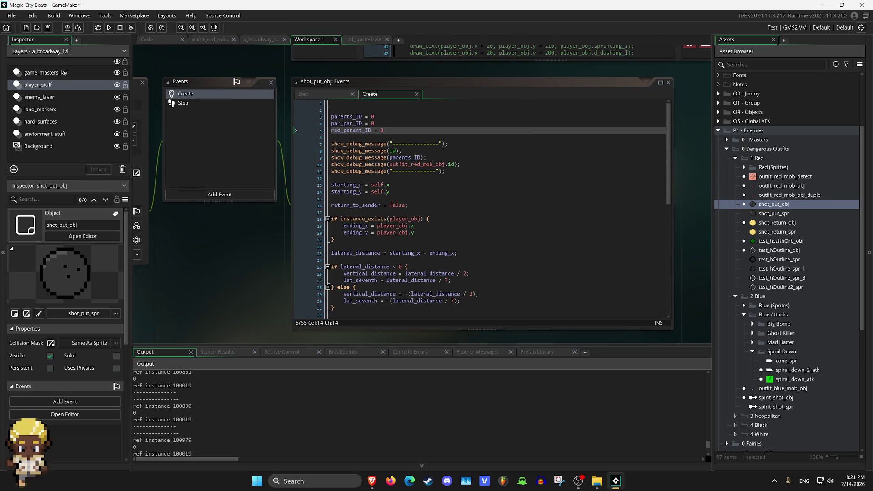
pyautogui.click(375, 116)
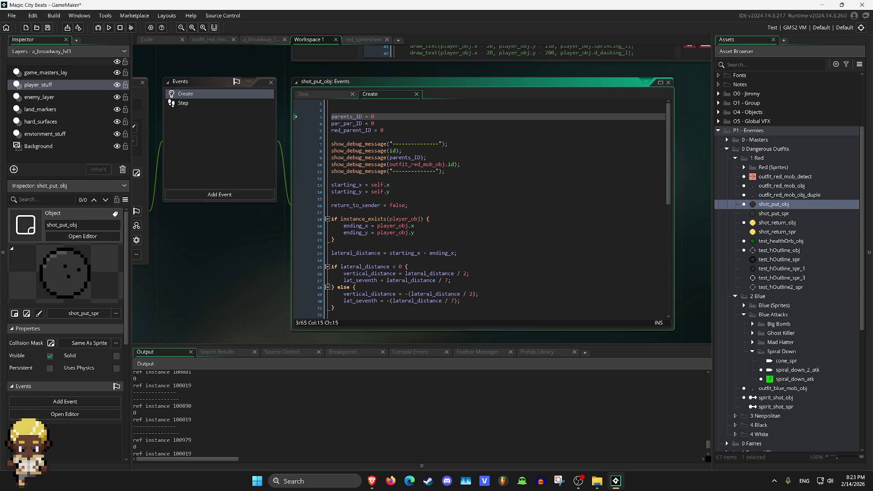
pyautogui.click(794, 378)
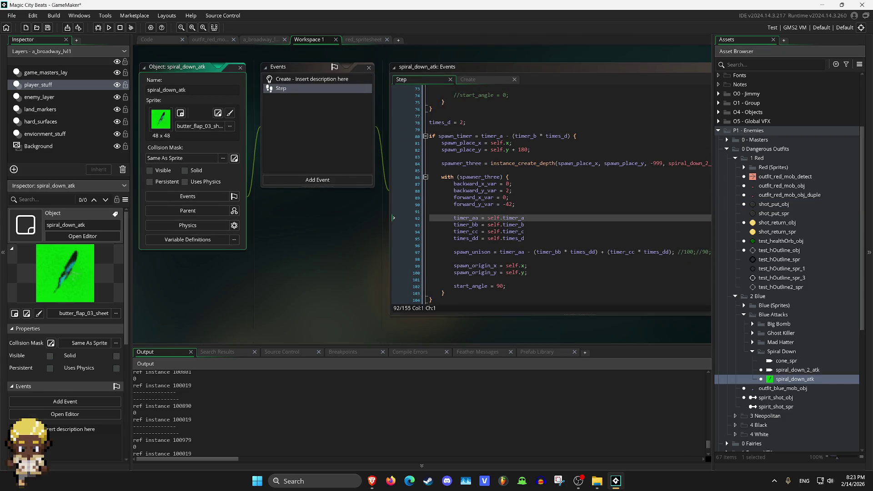
# Review spiral_down_atk's Create and Step timer code, then open spiral_down_2_atk.
pyautogui.click(241, 88)
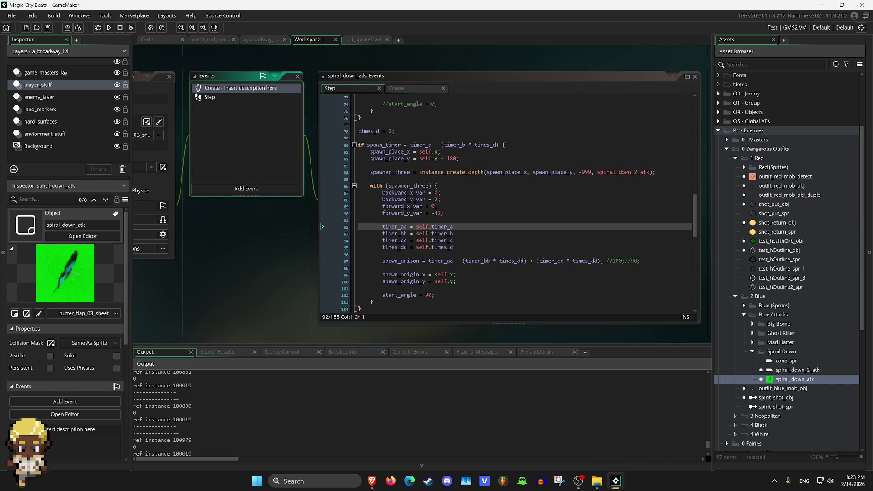
pyautogui.scroll(-1, 500, 182)
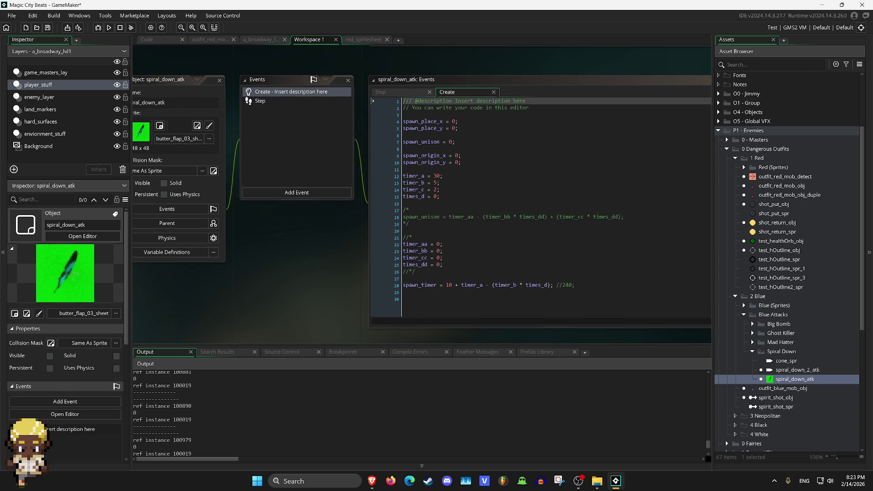
pyautogui.click(260, 101)
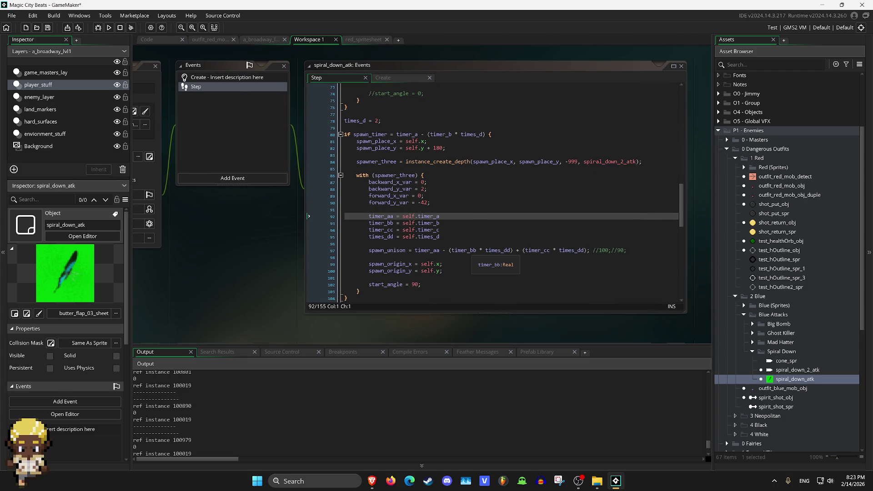
pyautogui.scroll(1, 477, 251)
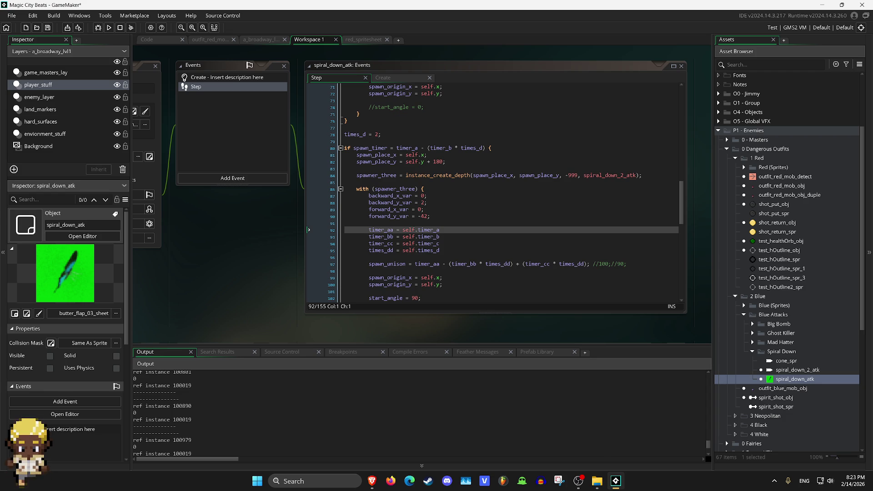
pyautogui.click(227, 78)
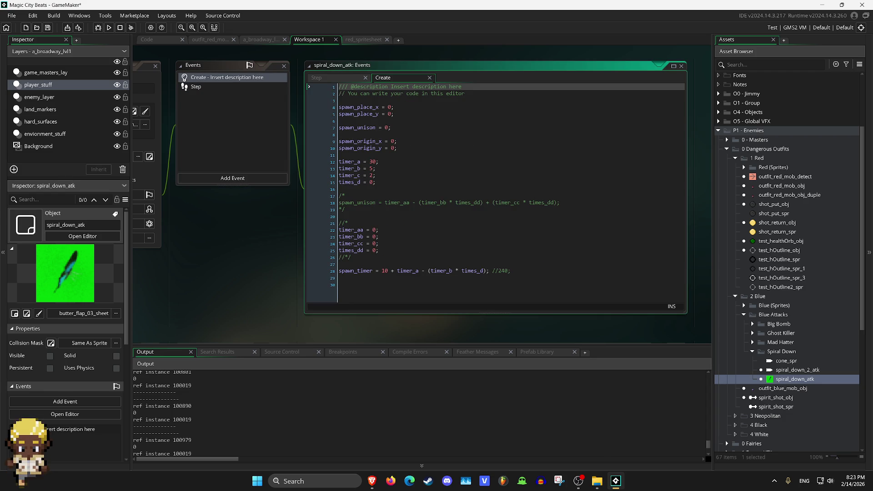
pyautogui.click(195, 87)
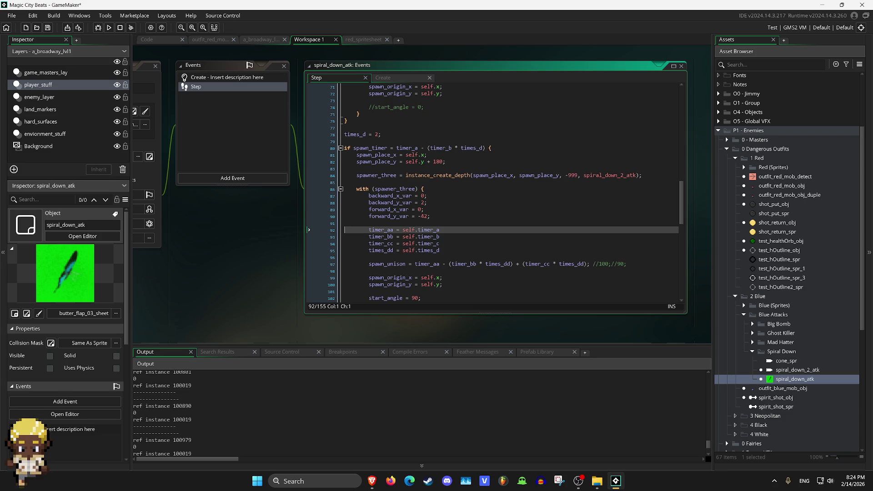
pyautogui.doubleClick(797, 370)
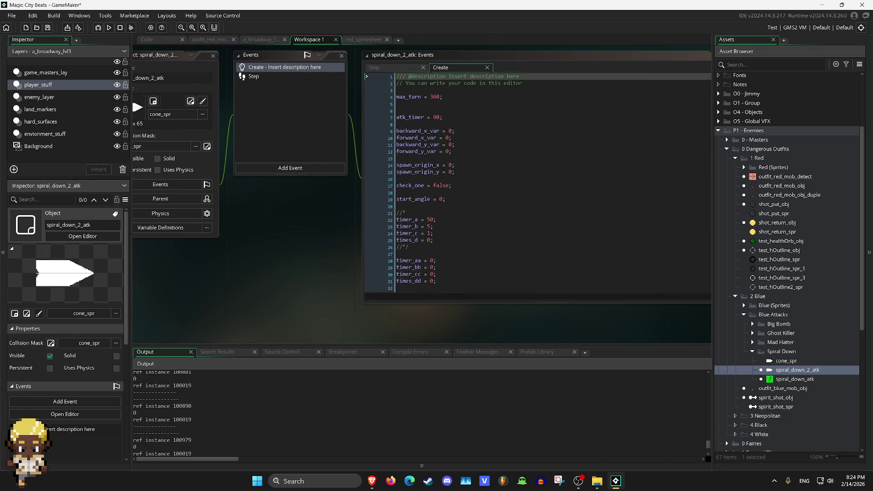
# Scroll through spiral_down_2_atk's timer_aa–times_dd Create code, then open shot_put_obj.
pyautogui.scroll(-1, 536, 182)
pyautogui.scroll(-2, 537, 182)
pyautogui.scroll(3, 537, 182)
pyautogui.scroll(-5, 536, 182)
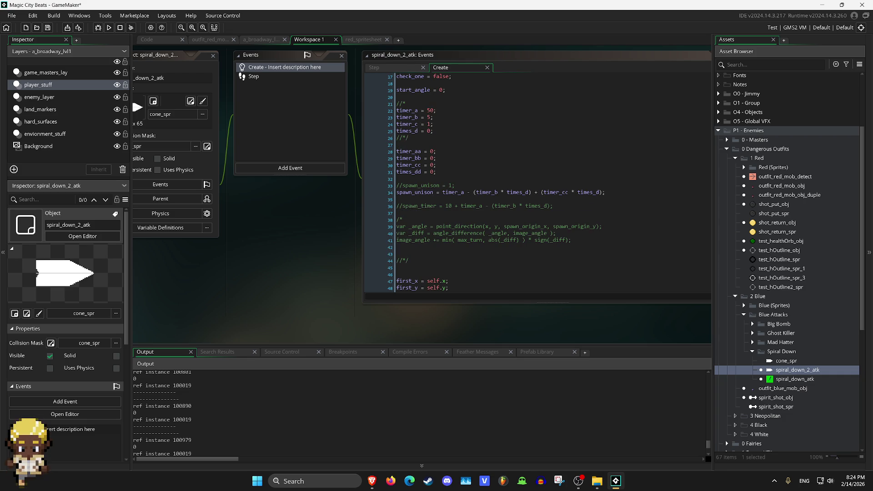
pyautogui.doubleClick(772, 204)
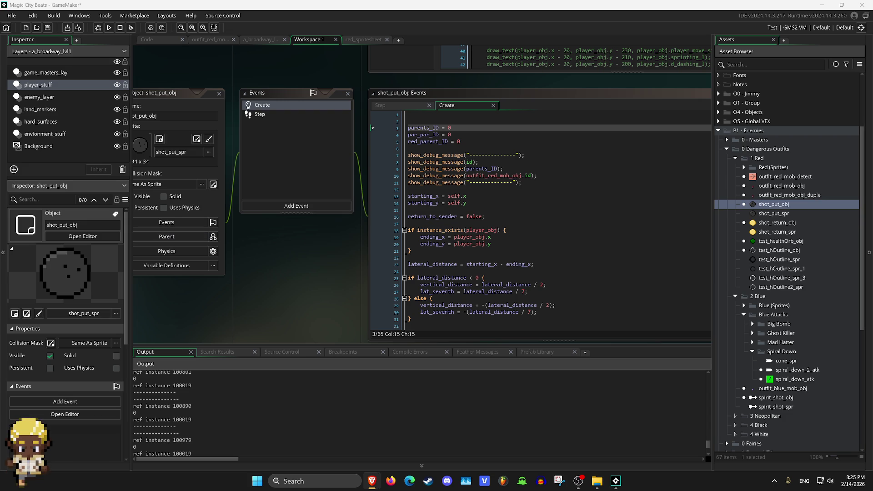
# Show shot_put_obj's Step code and retouch parent_id on line 141.
pyautogui.click(260, 114)
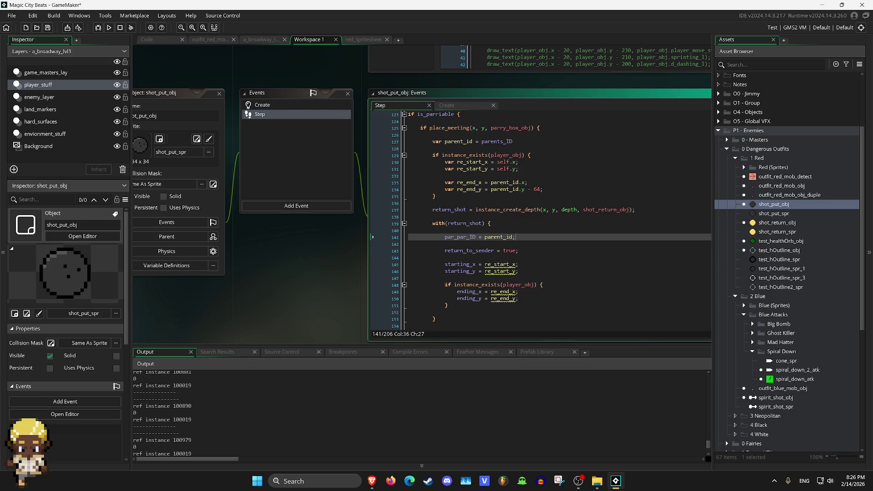
pyautogui.press('BackSpace')
pyautogui.press('BackSpace')
pyautogui.write('_')
# In the red enemy's Step code, change line 946 to parents_ID = other.id, then return to shot_put_obj.
pyautogui.click(210, 39)
pyautogui.click(448, 215)
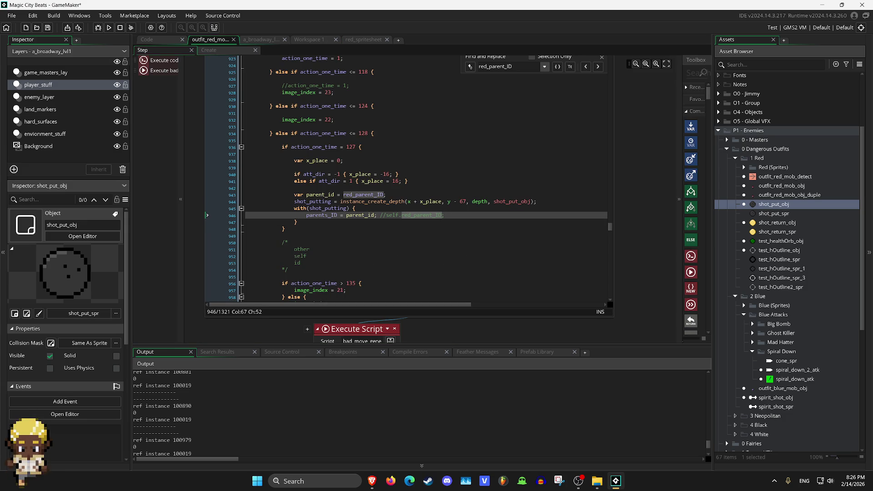
pyautogui.hotkey('alt', 'Tab')
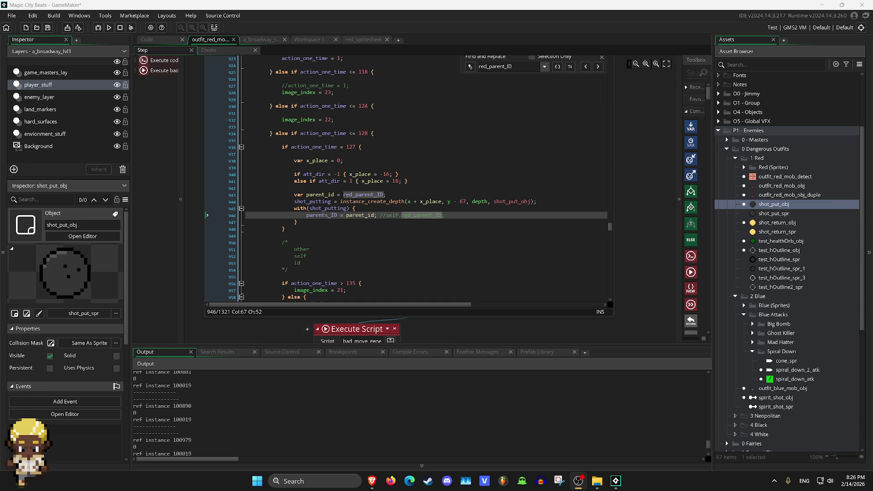
pyautogui.click(386, 194)
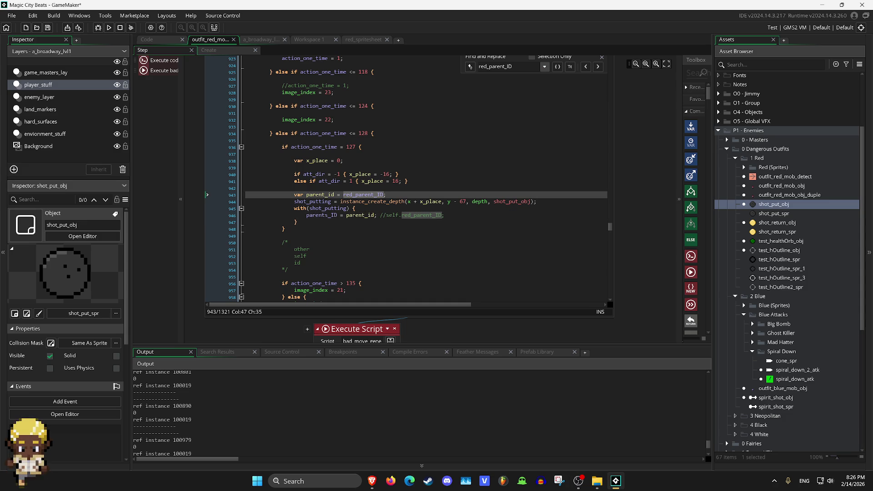
pyautogui.click(365, 215)
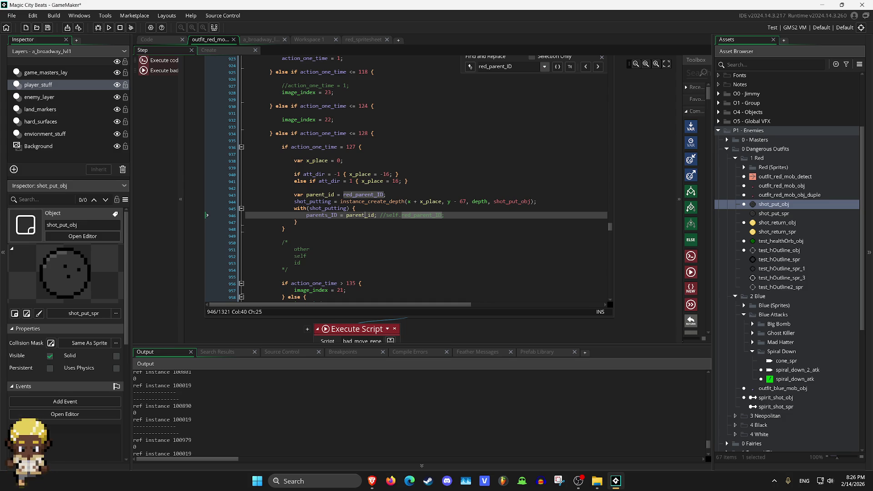
pyautogui.press('BackSpace')
pyautogui.press('BackSpace')
pyautogui.press('BackSpace')
pyautogui.press('BackSpace')
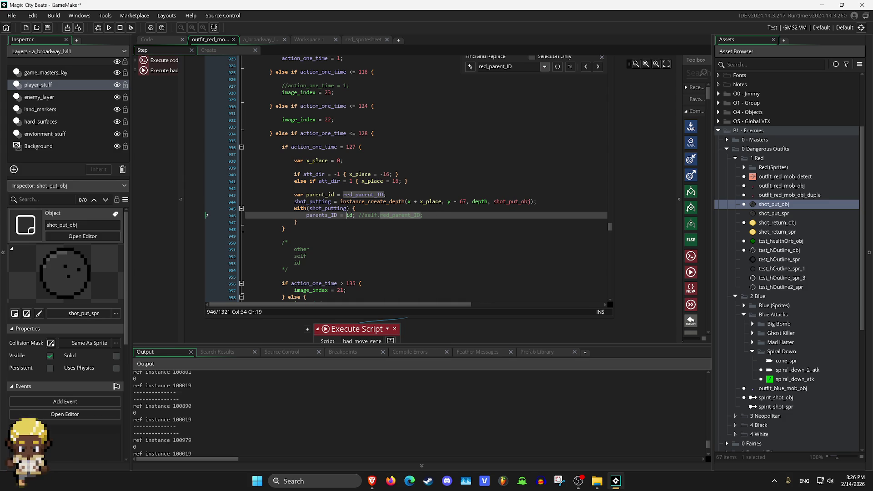
pyautogui.write('other')
pyautogui.write('.')
pyautogui.press('Right')
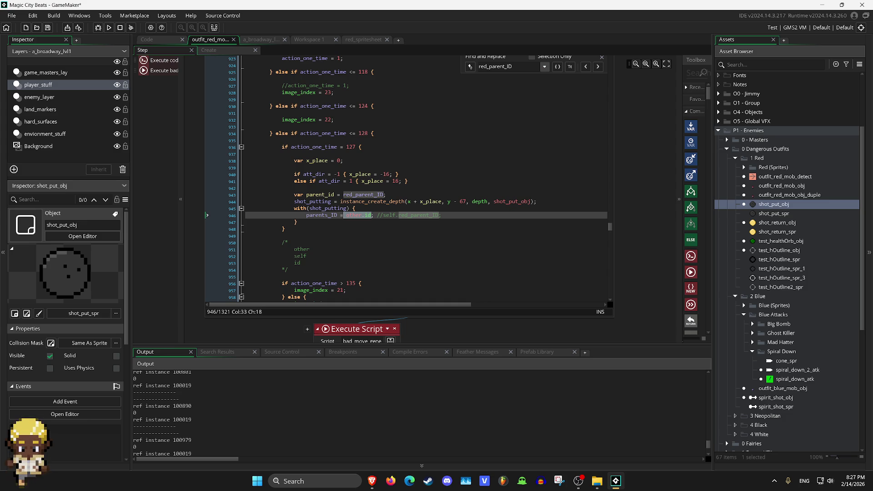
pyautogui.doubleClick(773, 204)
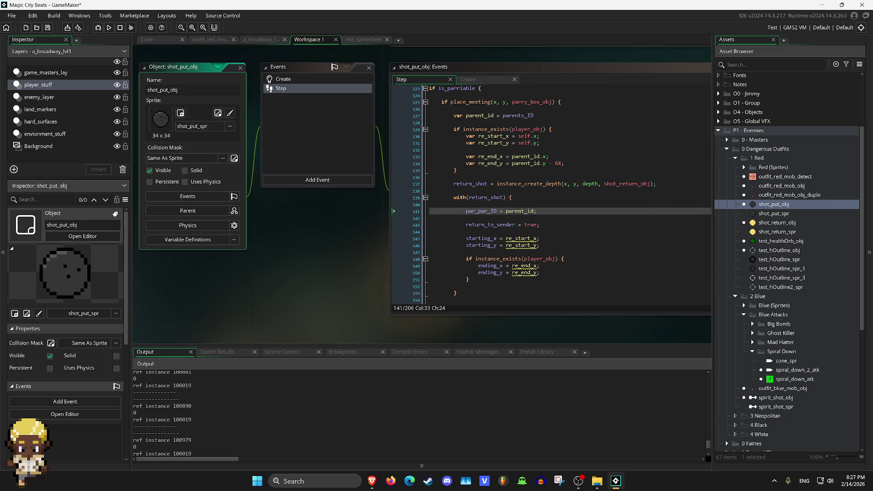
# Change line 3 of shot_put_obj's Create code to parents_ID = other.id and run the game.
pyautogui.scroll(20, 550, 193)
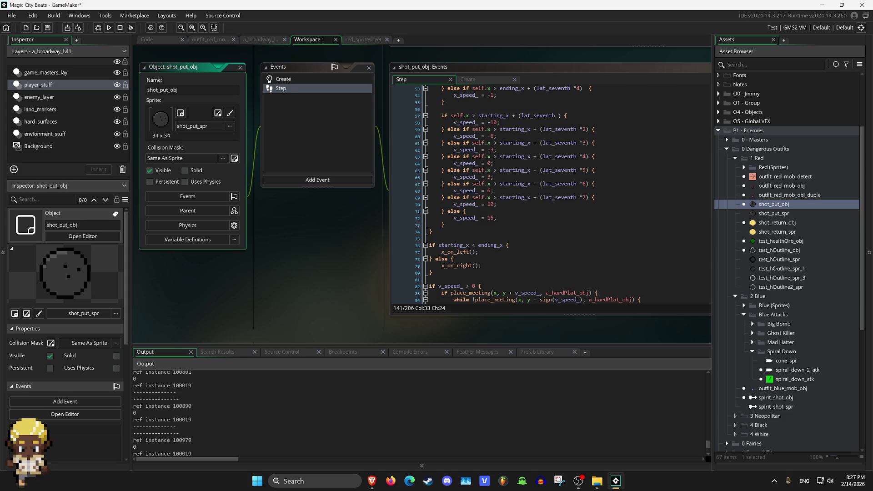
pyautogui.click(283, 79)
pyautogui.press('BackSpace')
pyautogui.write('other.id')
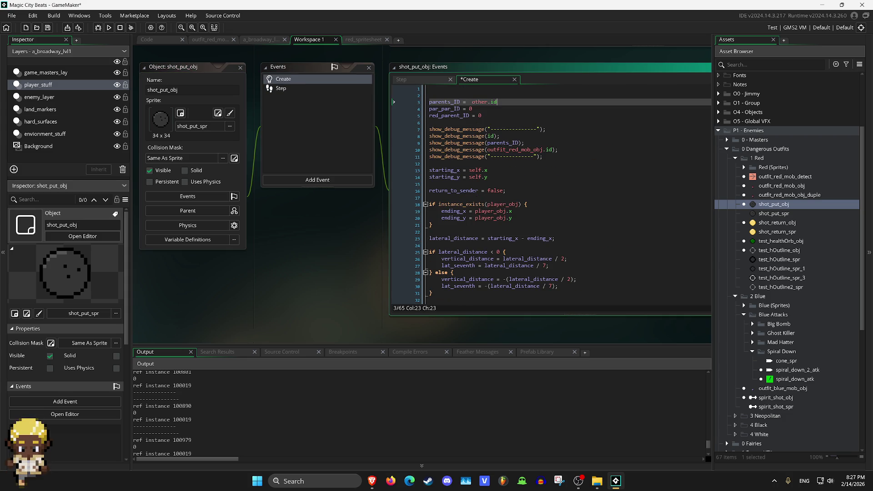
pyautogui.press('F5')
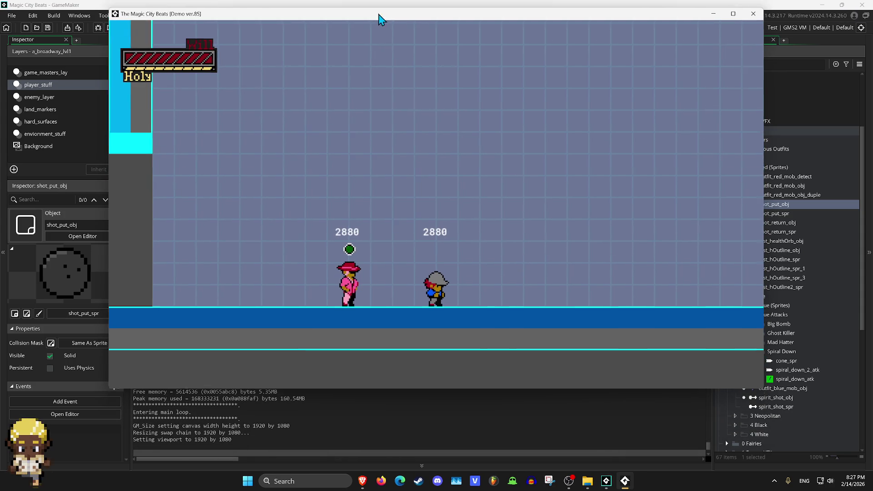
# Throw the shot put four times with the Z key in the test run, then close the game.
pyautogui.moveTo(378, 18); pyautogui.dragTo(378, 15)
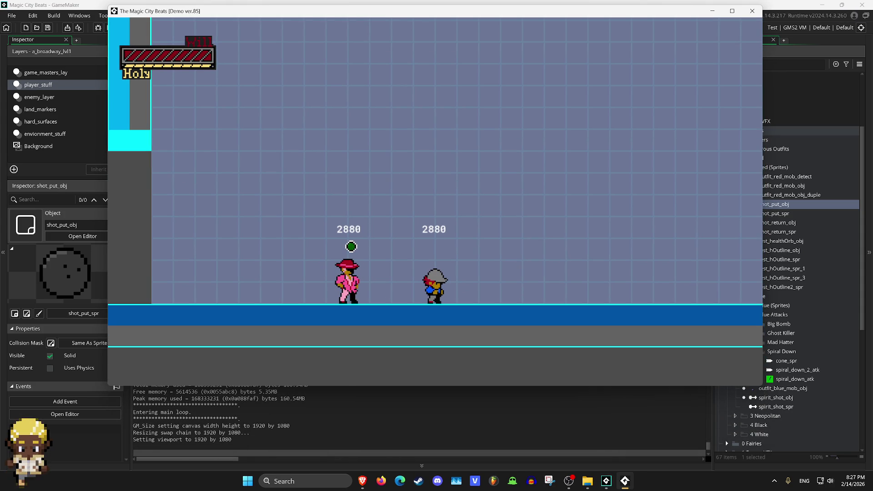
pyautogui.press('z')
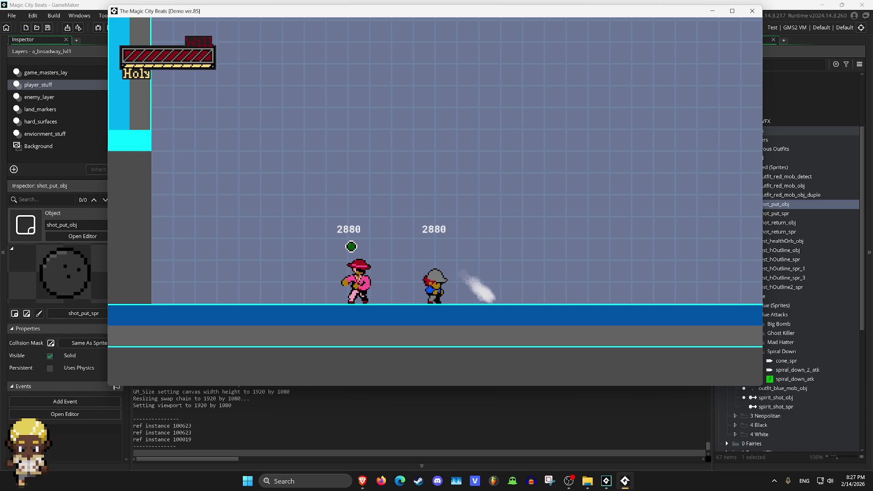
pyautogui.press('z')
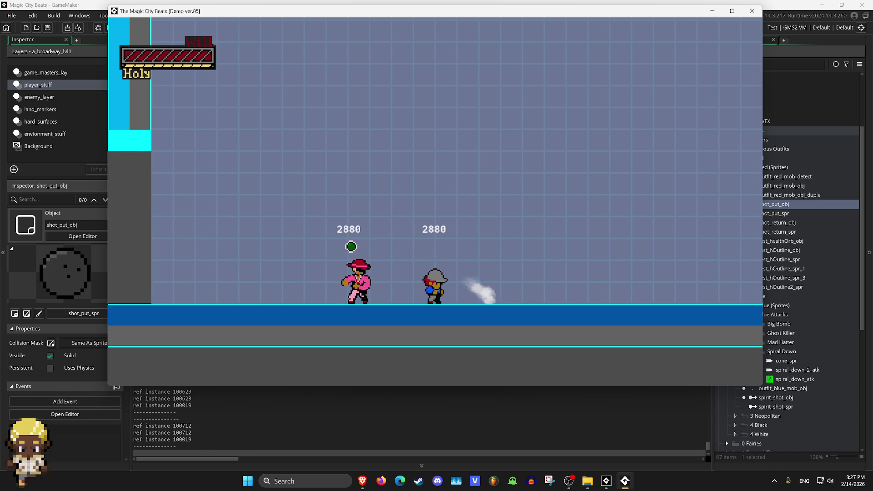
pyautogui.press('z')
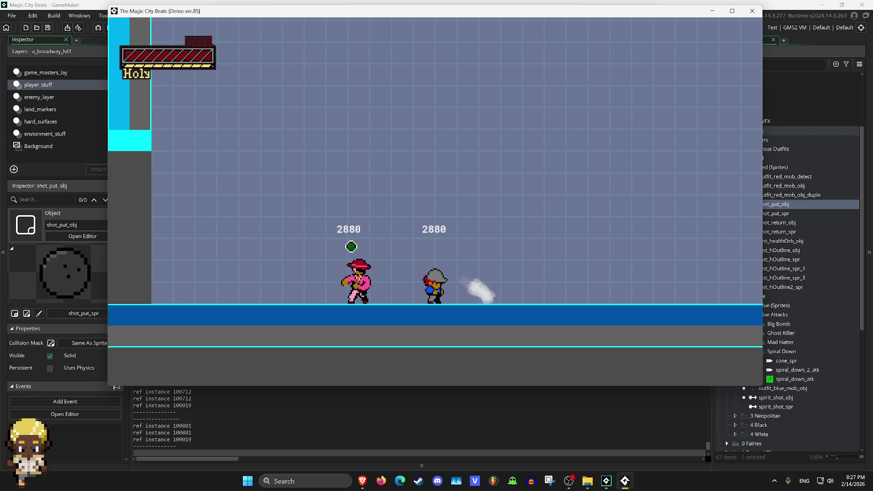
pyautogui.press('z')
pyautogui.press('z')
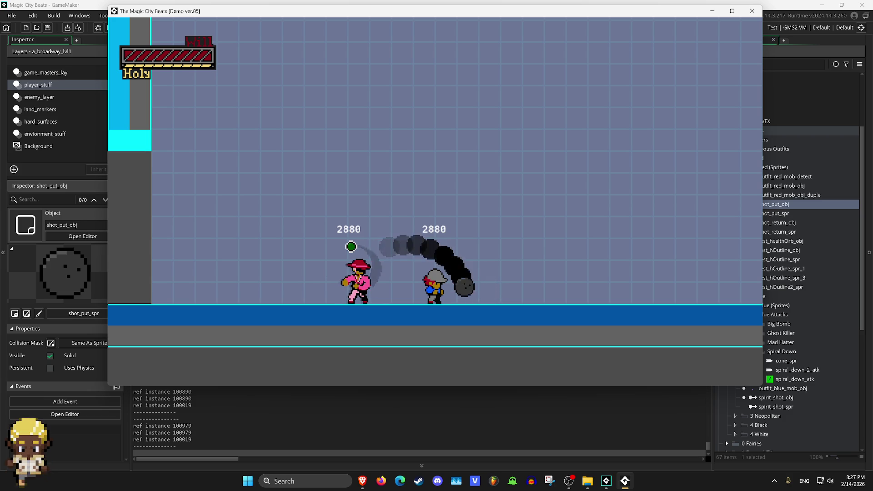
pyautogui.click(751, 10)
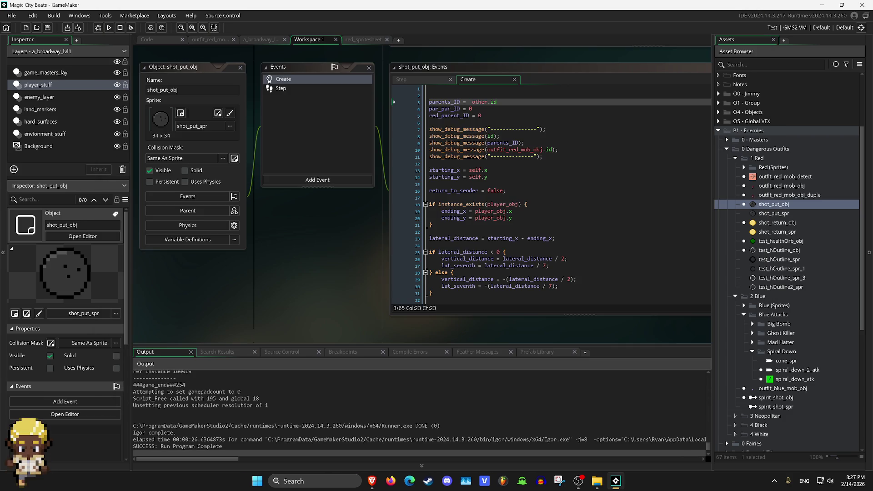
# Retype other.id on Create line 3 via autocomplete, then return to outfit_red_mob_obj's Step code.
pyautogui.click(524, 143)
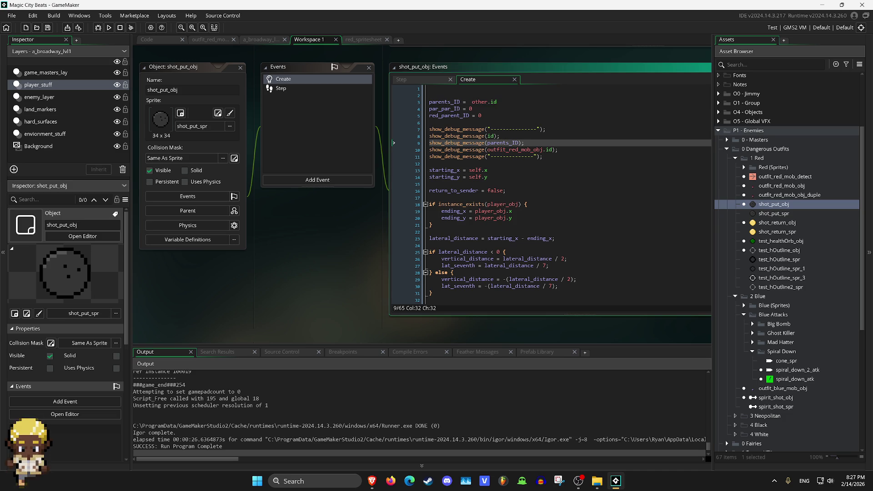
pyautogui.click(472, 102)
pyautogui.press('BackSpace')
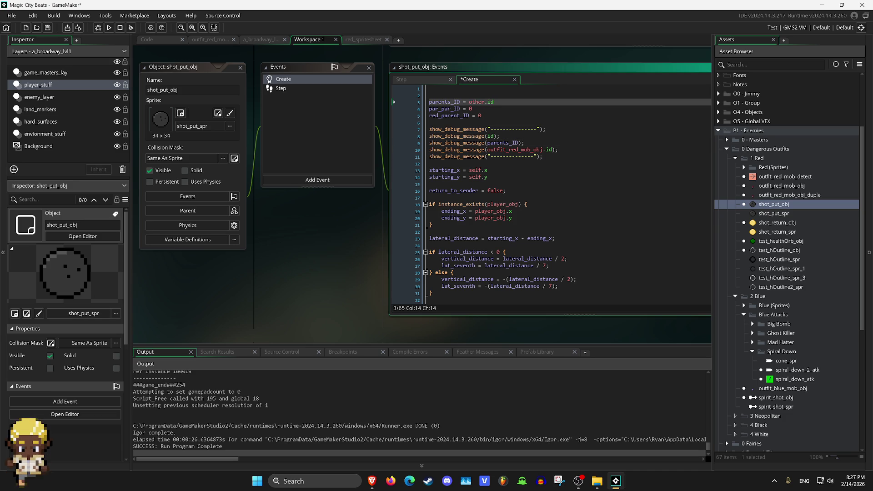
pyautogui.click(494, 102)
pyautogui.press('BackSpace')
pyautogui.press('BackSpace')
pyautogui.press('BackSpace')
pyautogui.write('0')
pyautogui.write('o')
pyautogui.press('BackSpace')
pyautogui.write('th')
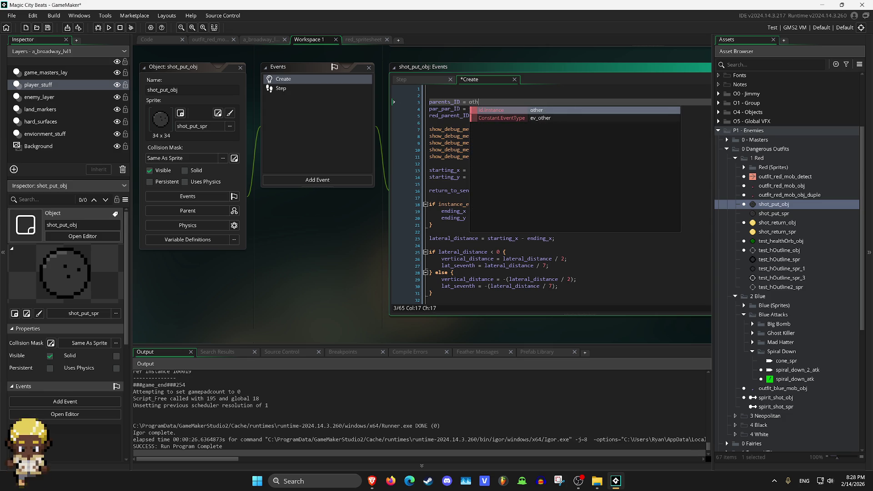
pyautogui.write('er.id')
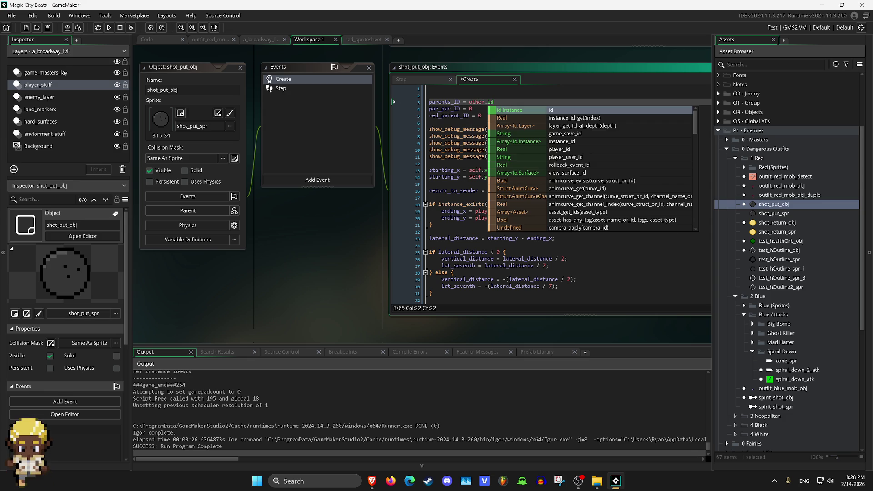
pyautogui.hotkey('ctrl', 'Tab')
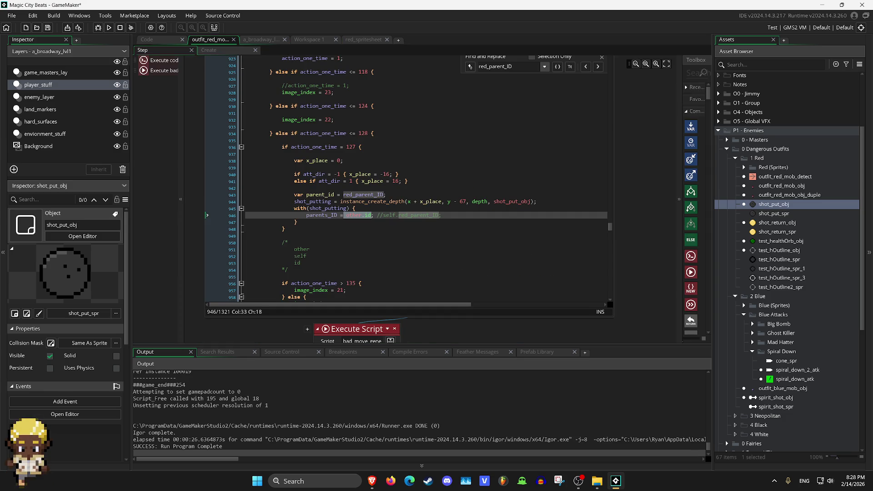
# Delete 'other.' so Step line 946 assigns parents_ID = id.
pyautogui.press('End')
pyautogui.hotkey('shift', 'Up')
pyautogui.press('Left')
pyautogui.click(364, 215)
pyautogui.press('BackSpace')
pyautogui.press('BackSpace')
pyautogui.press('BackSpace')
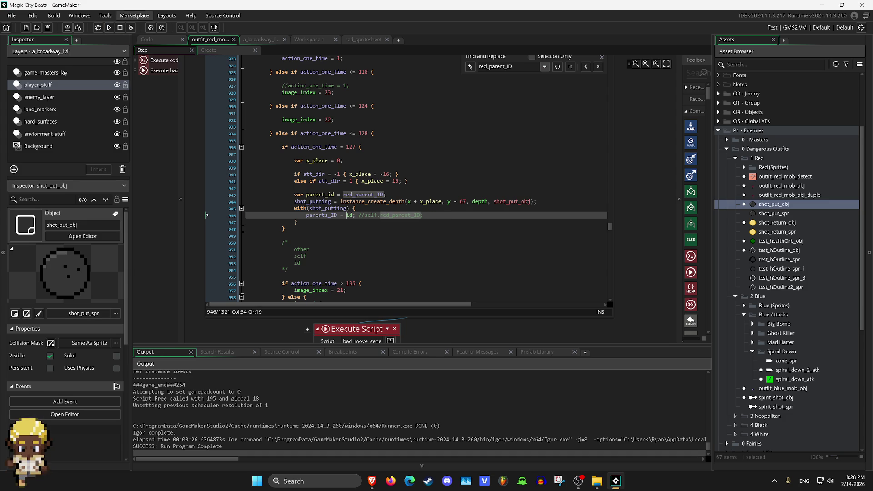
# Run the game, throw the shot put with X, and close the game.
pyautogui.click(110, 28)
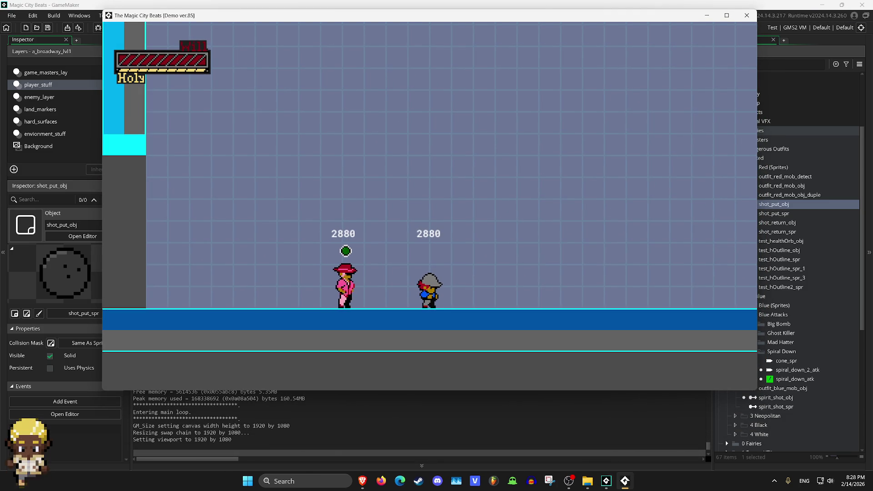
pyautogui.press('x')
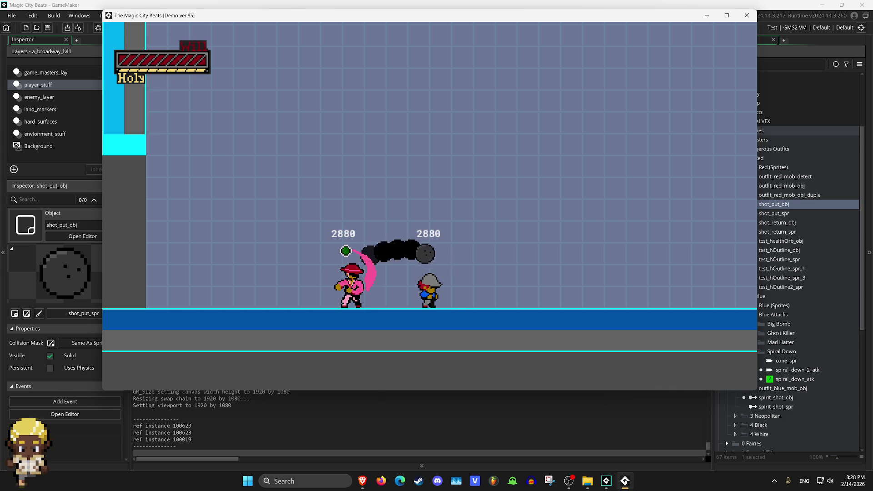
pyautogui.click(747, 15)
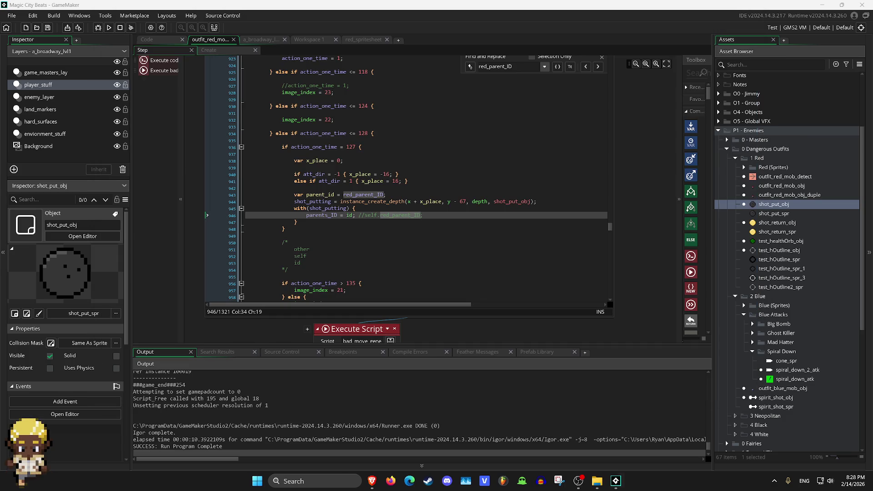
# Make line 946 assign parents_ID = self.id, then test-run, throw the shot put, and close.
pyautogui.click(348, 215)
pyautogui.write('self.')
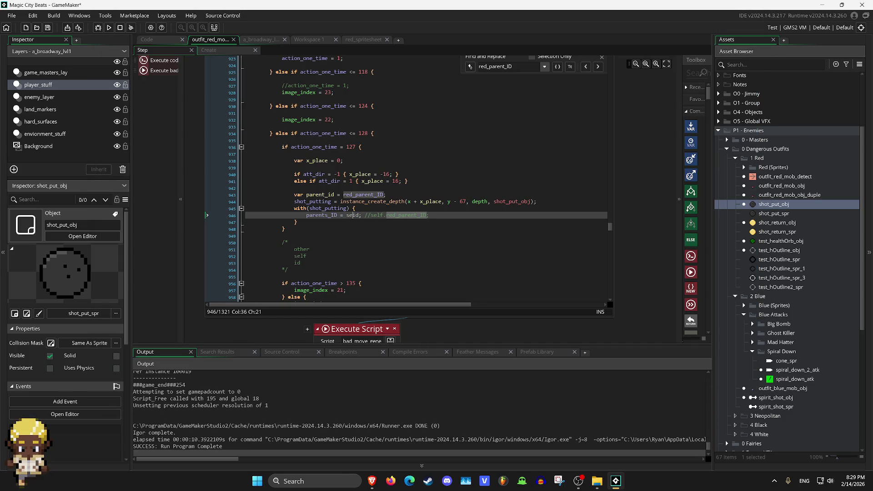
pyautogui.press('F5')
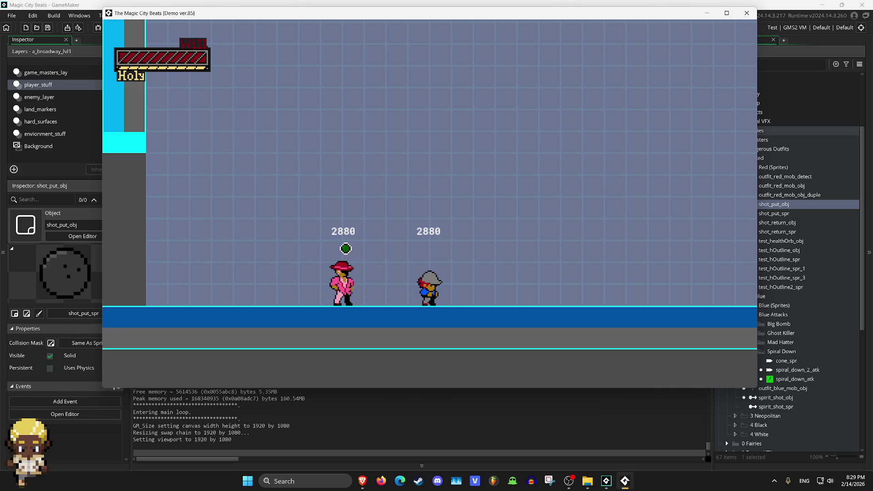
pyautogui.press('x')
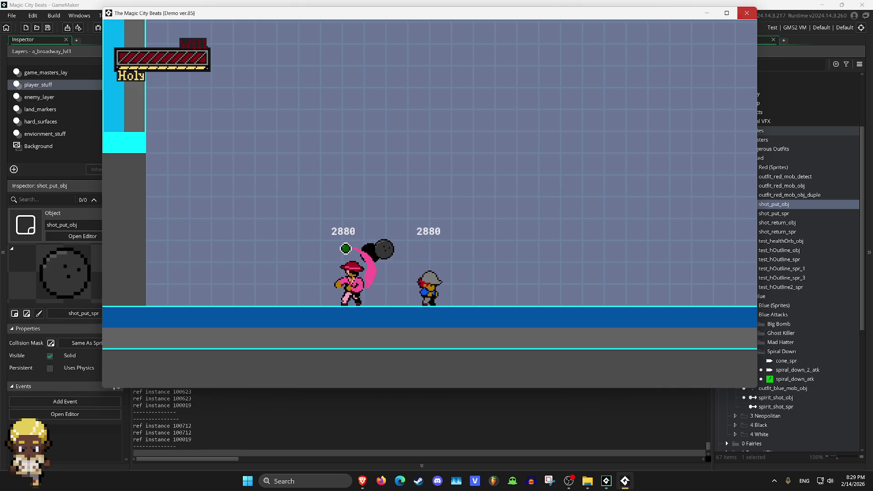
pyautogui.click(746, 13)
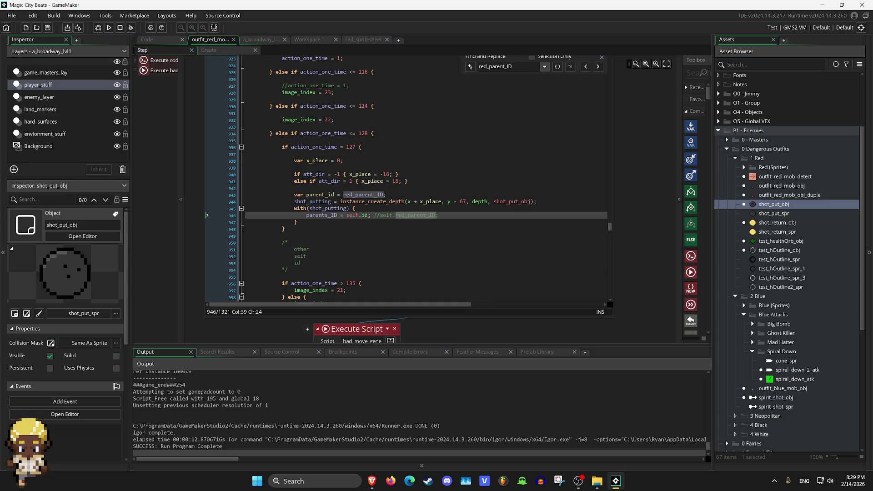
# Review the two debug-message lines in shot_put_obj's Create code, then jump to the red mob's Step code end.
pyautogui.click(309, 40)
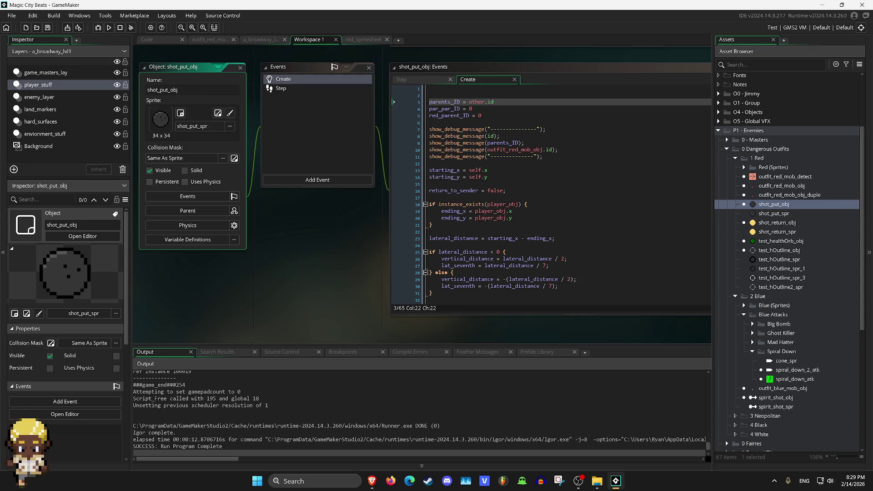
pyautogui.moveTo(554, 149); pyautogui.dragTo(429, 150)
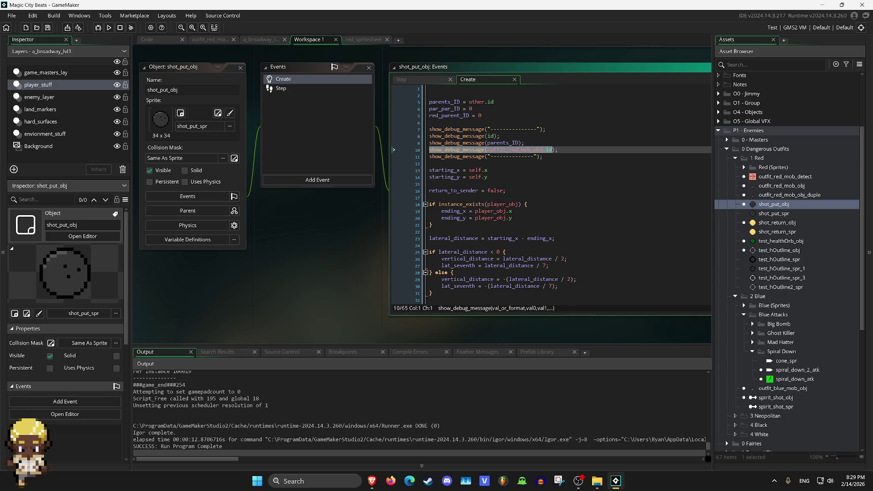
pyautogui.moveTo(499, 136); pyautogui.dragTo(429, 136)
pyautogui.hotkey('ctrl', 'c')
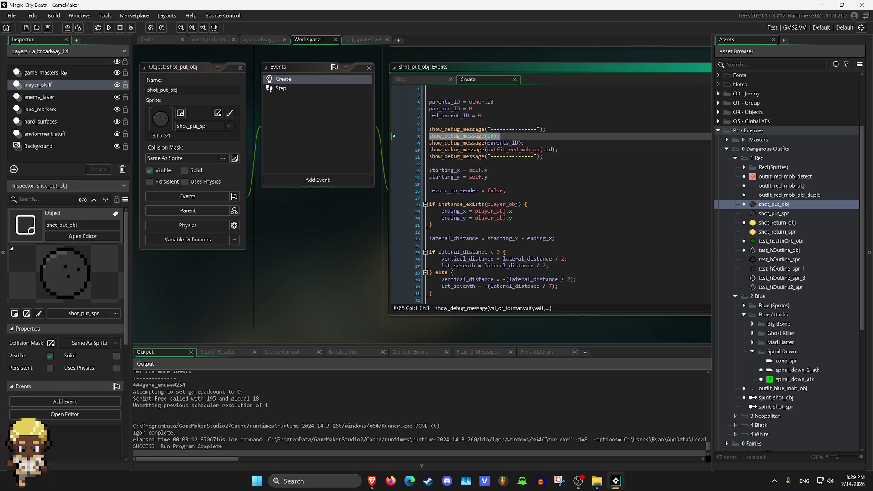
pyautogui.click(210, 39)
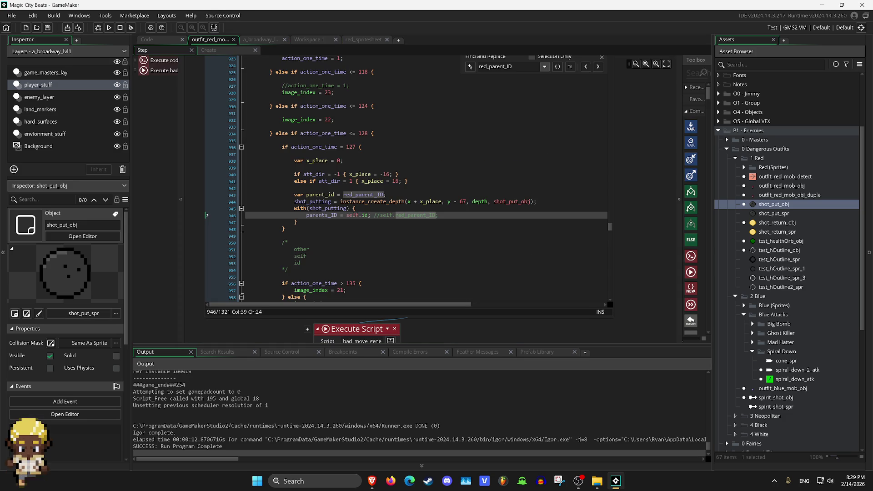
pyautogui.hotkey('ctrl', 'End')
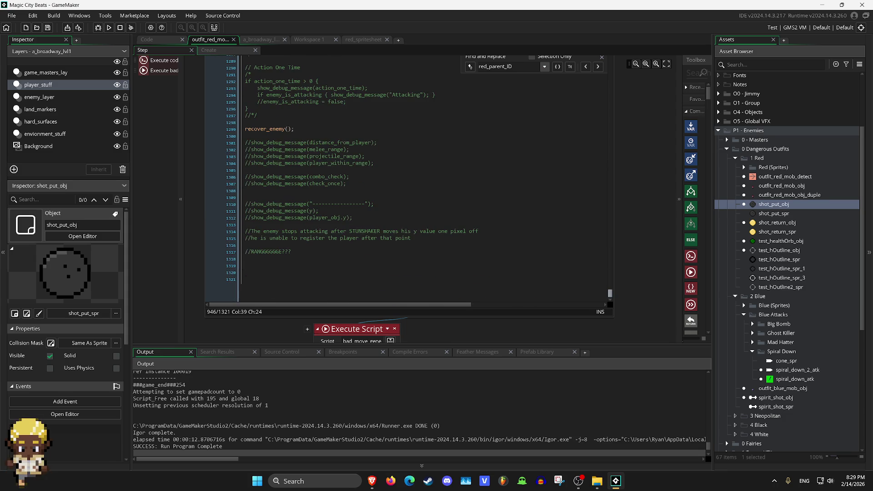
# Append show_debug_message(id); to the red mob's Step code, run the game, and stop it.
pyautogui.hotkey('ctrl', 'v')
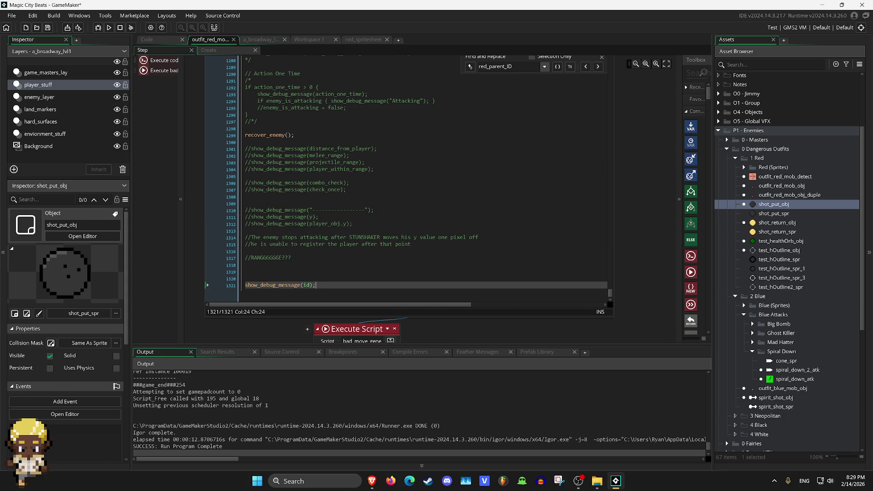
pyautogui.press('F5')
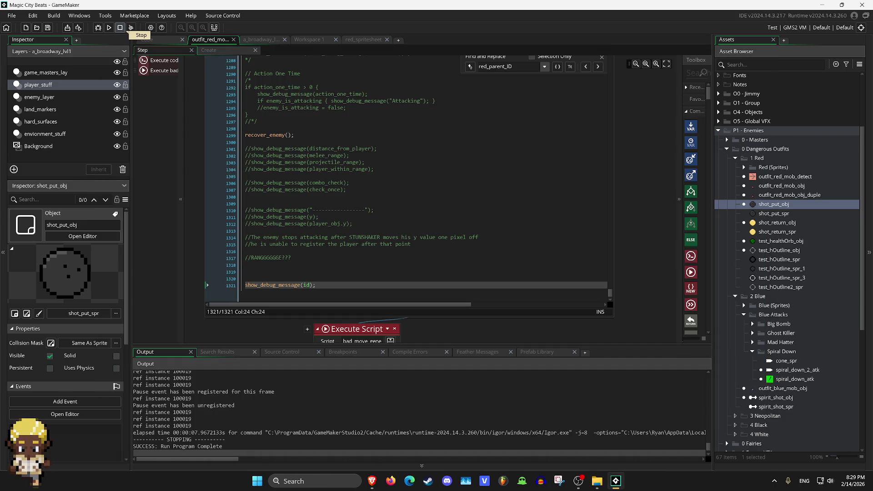
pyautogui.click(120, 27)
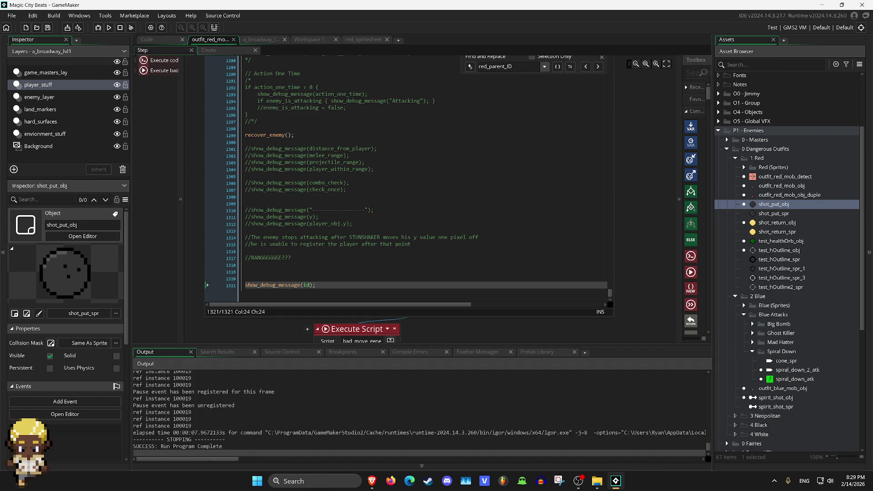
# Read the logged instance IDs 100019 and 100623 in Output, then delete the debug line.
pyautogui.scroll(3, 409, 409)
pyautogui.scroll(5, 421, 414)
pyautogui.scroll(-3, 420, 414)
pyautogui.scroll(3, 420, 413)
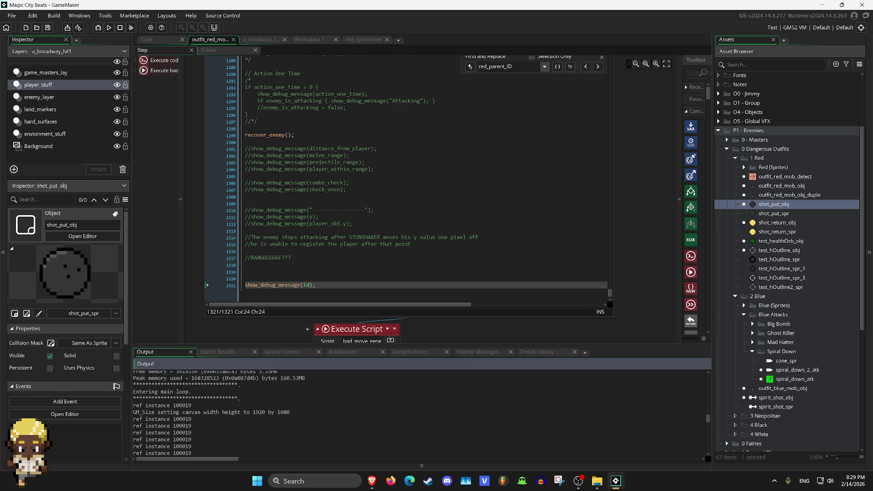
pyautogui.scroll(-4, 420, 413)
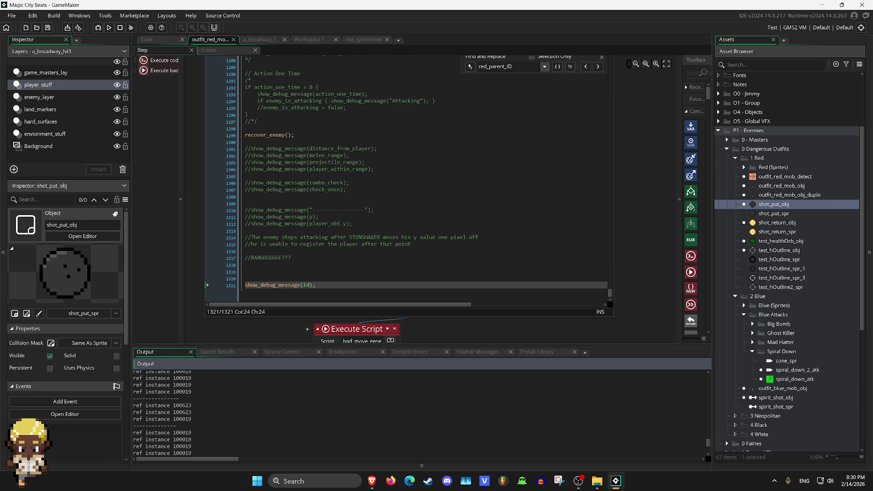
pyautogui.hotkey('shift', 'Up')
pyautogui.hotkey('shift', 'Up')
pyautogui.hotkey('shift', 'Up')
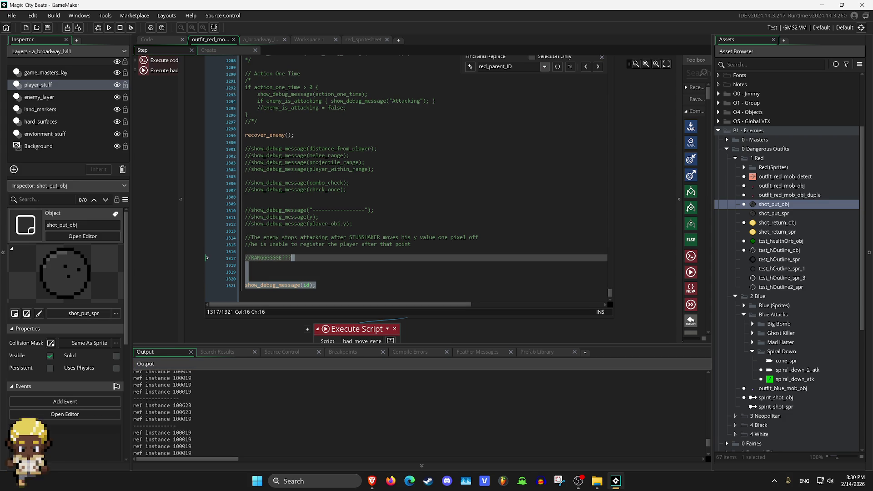
pyautogui.press('BackSpace')
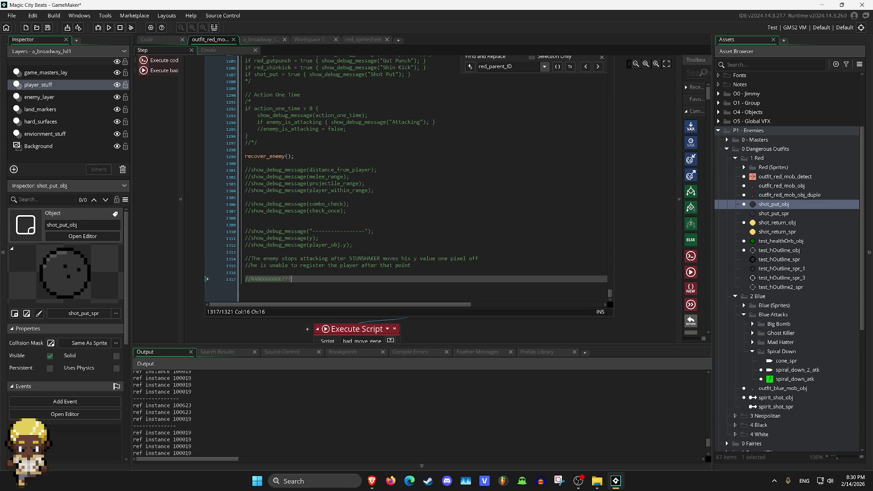
# In shot_put_obj's Create code, replace other.id on line 3 with 0;.
pyautogui.hotkey('ctrl', 'Tab')
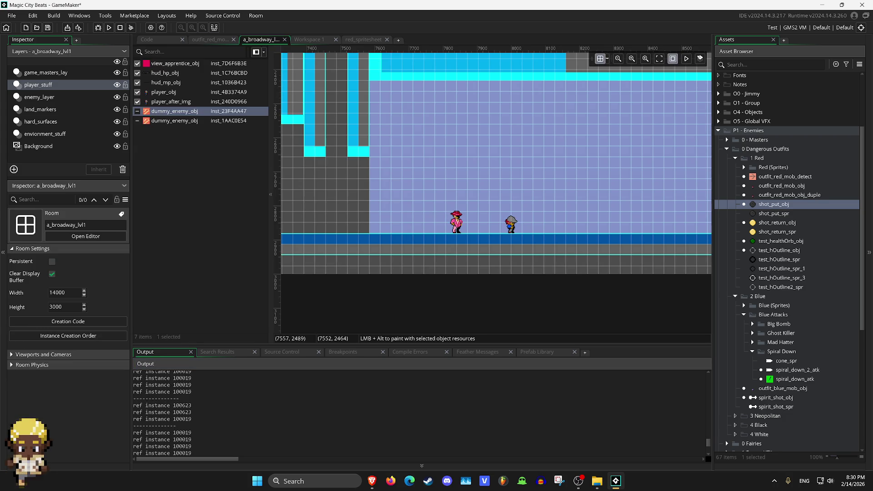
pyautogui.hotkey('ctrl', 'Tab')
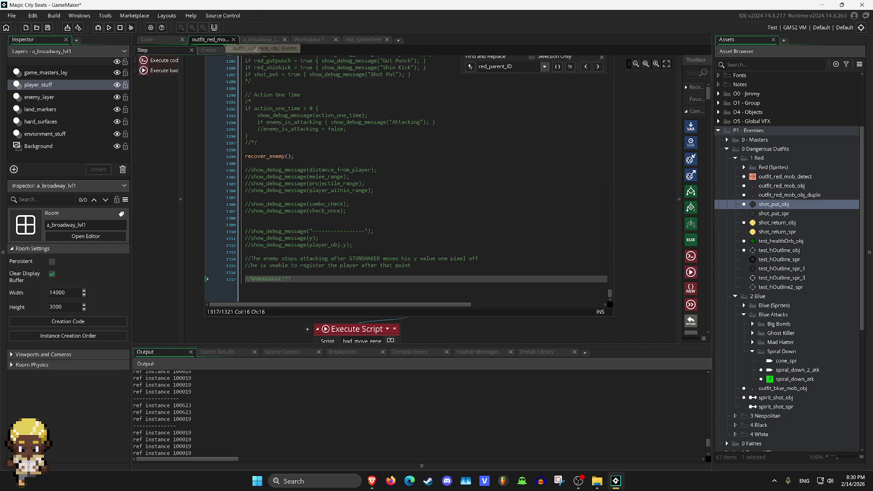
pyautogui.hotkey('ctrl', 'Tab')
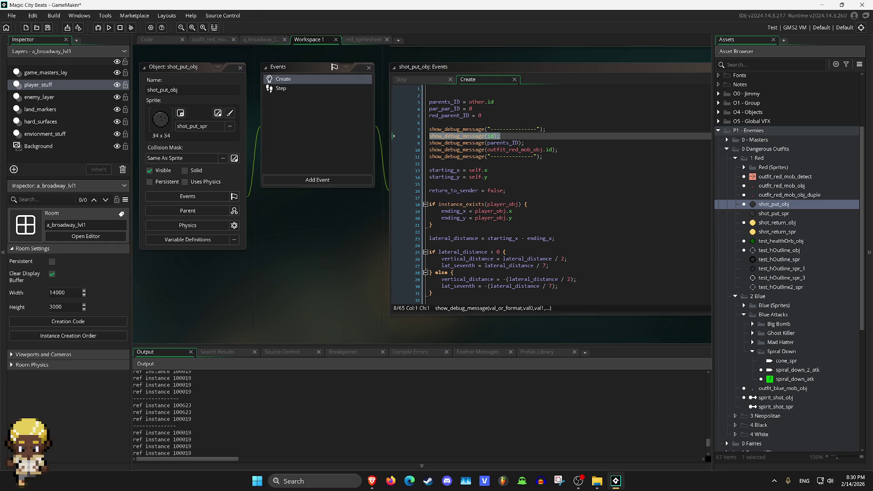
pyautogui.click(460, 102)
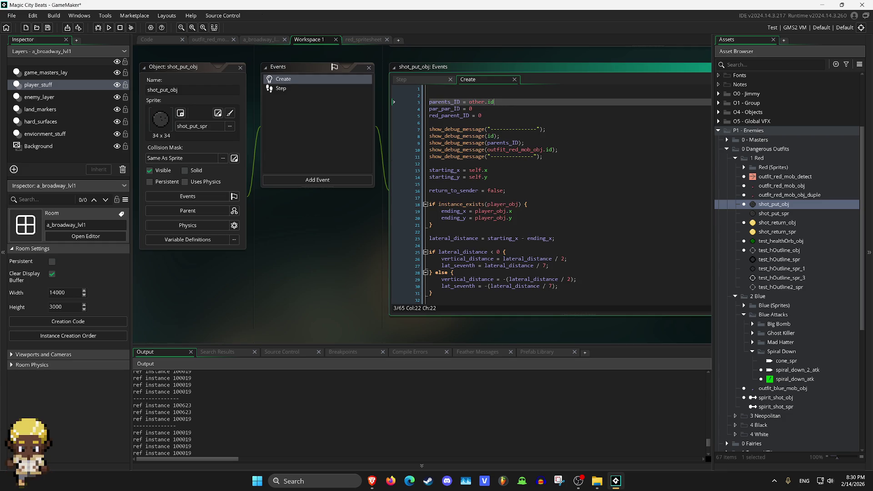
pyautogui.hotkey('shift', 'Right')
pyautogui.hotkey('shift', 'Right')
pyautogui.hotkey('shift', 'Right')
pyautogui.write('0;')
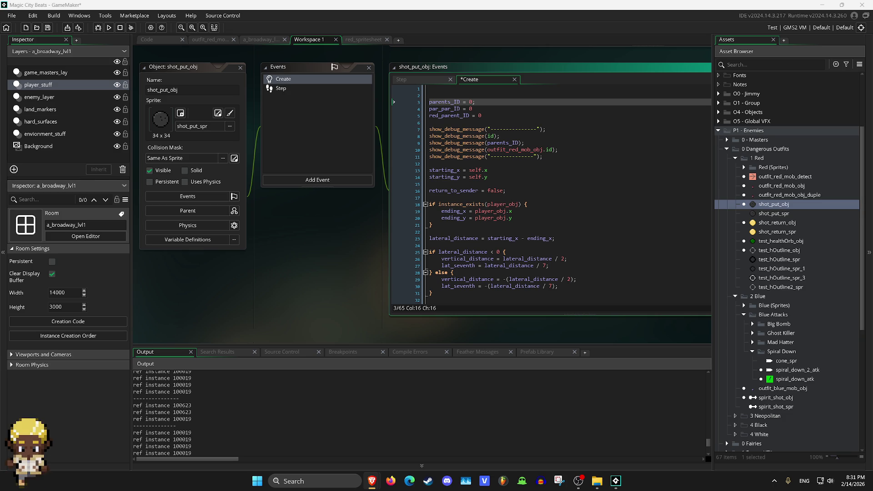
# Make line 3 declare var parents_ID with '= 0;' commented out, then run the game.
pyautogui.click(512, 211)
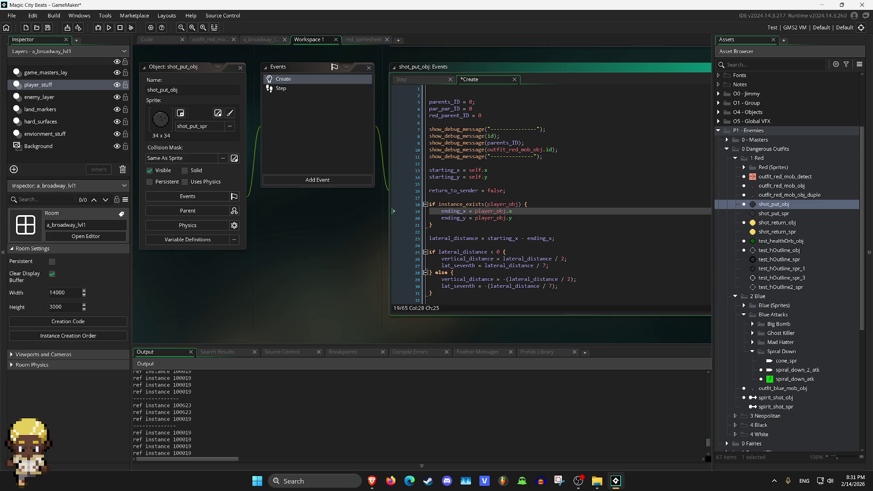
pyautogui.press('Up')
pyautogui.press('Up')
pyautogui.press('Up')
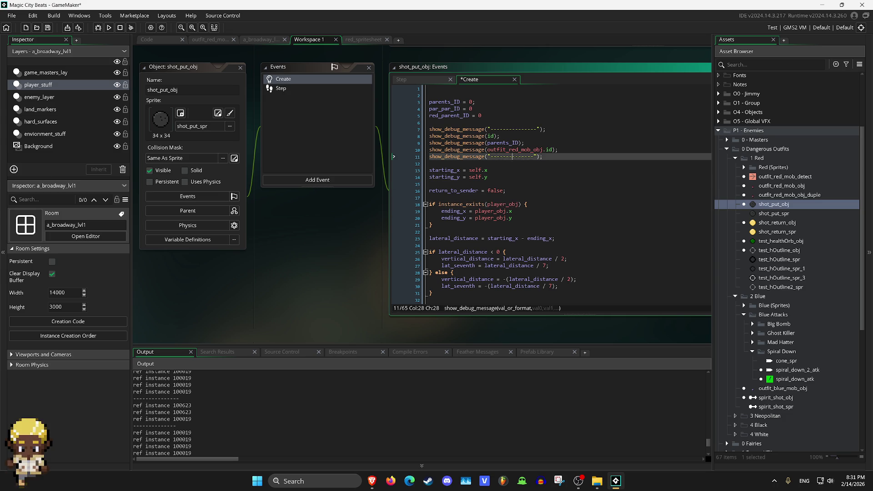
pyautogui.press('Down')
pyautogui.press('Down')
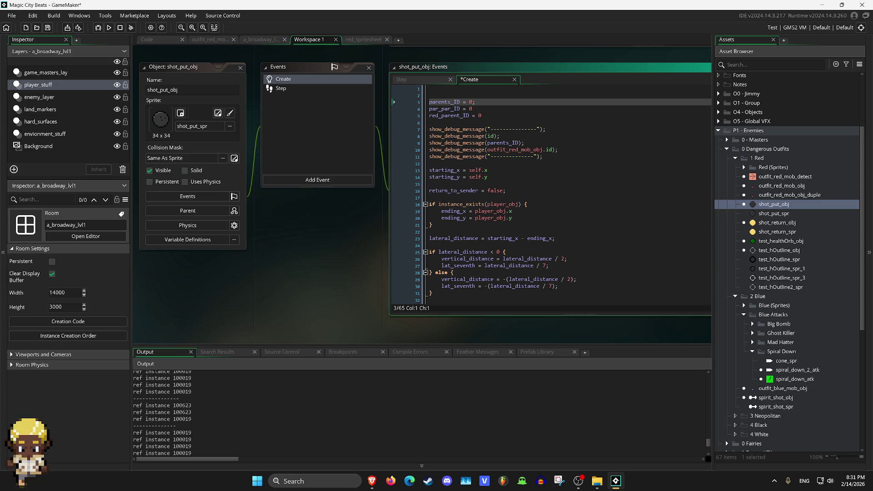
pyautogui.write('var')
pyautogui.press('Down')
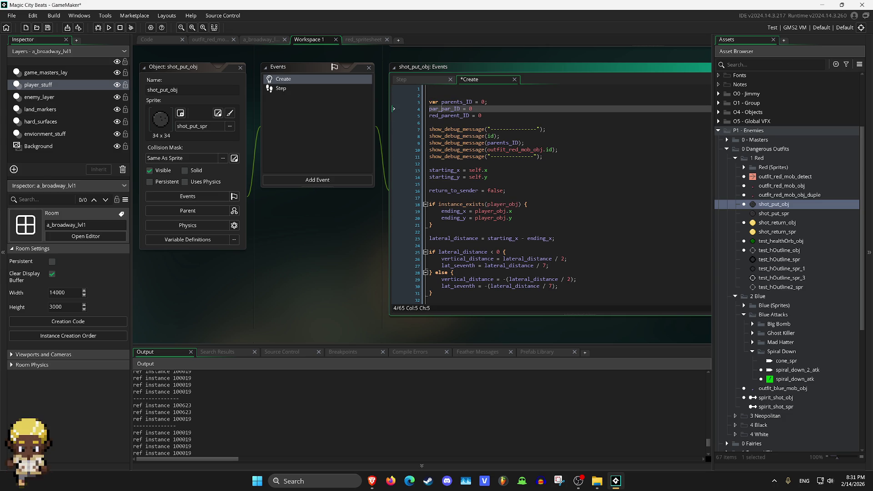
pyautogui.click(484, 101)
pyautogui.write('//')
pyautogui.click(109, 28)
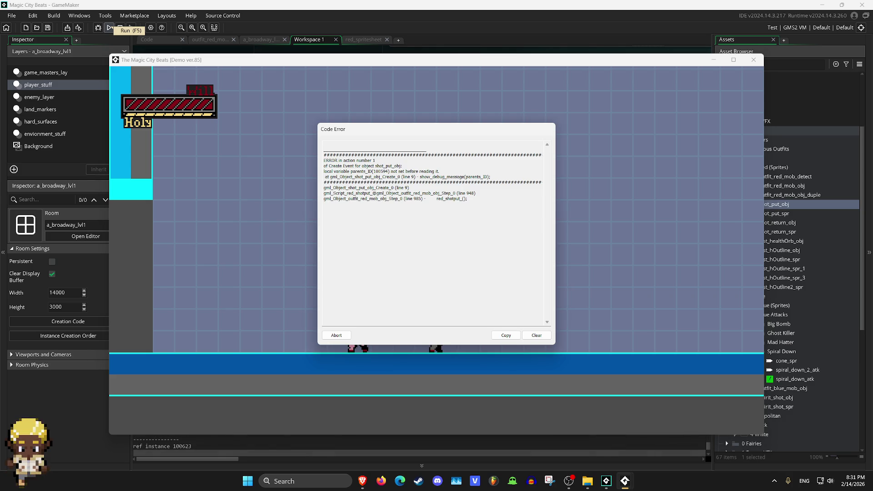
# Close the errored game and look up red_parent_ID's usages in the red enemy's Step code.
pyautogui.click(120, 27)
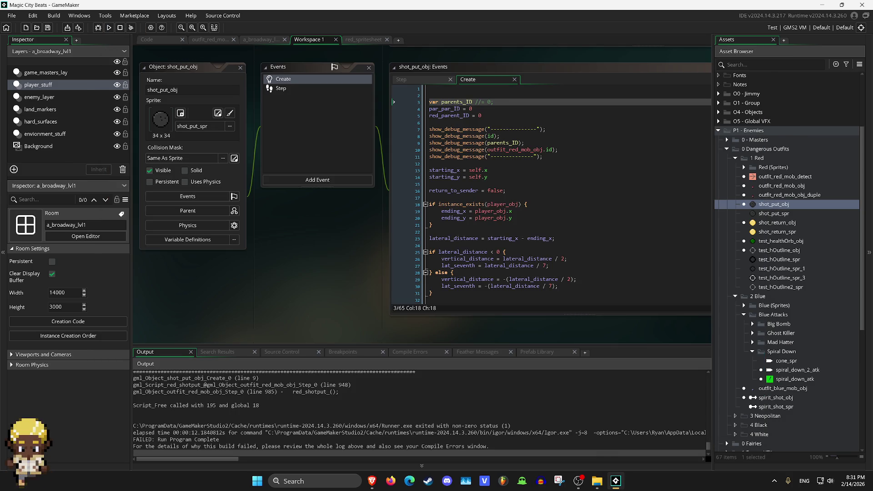
pyautogui.click(472, 108)
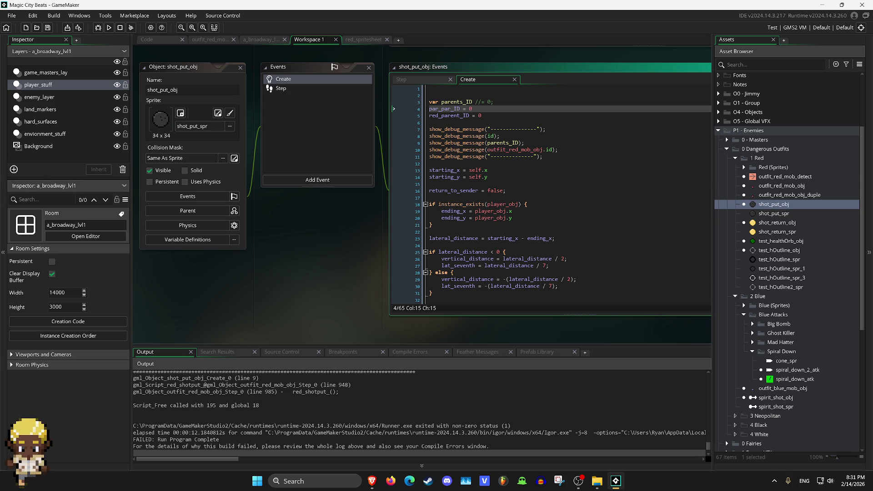
pyautogui.hotkey('ctrl', 'Tab')
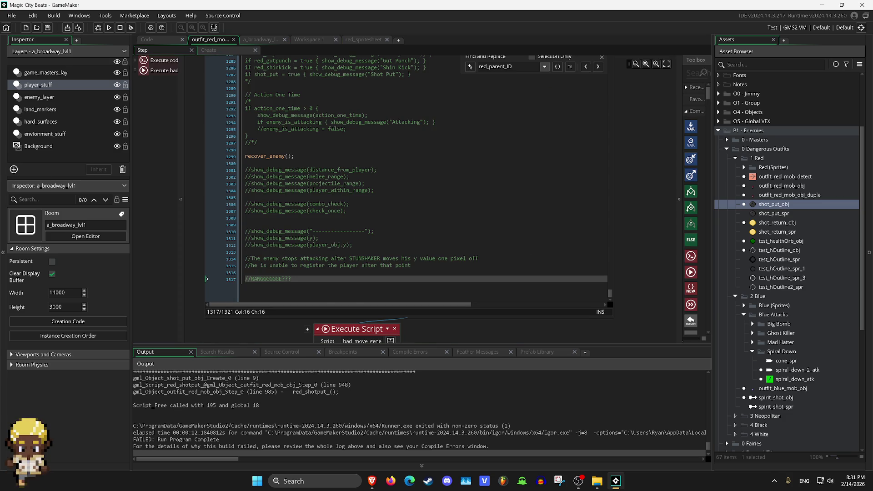
pyautogui.scroll(10, 407, 178)
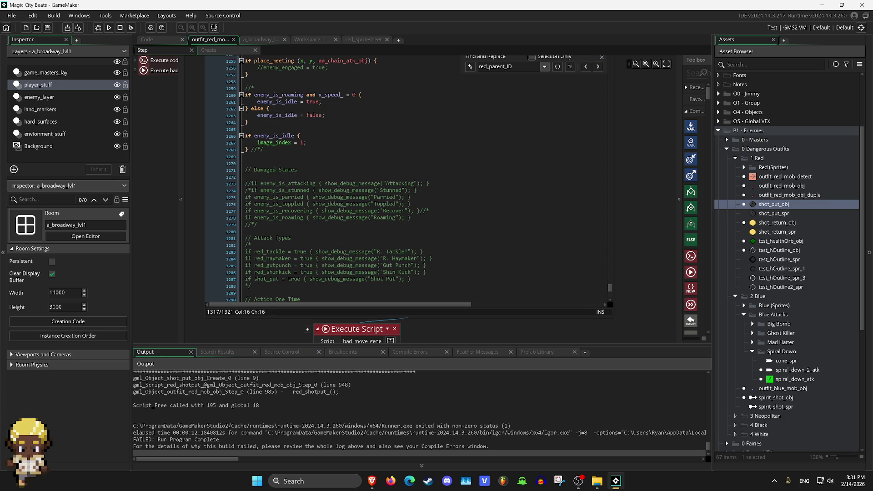
pyautogui.click(586, 66)
pyautogui.click(283, 134)
pyautogui.scroll(3, 282, 133)
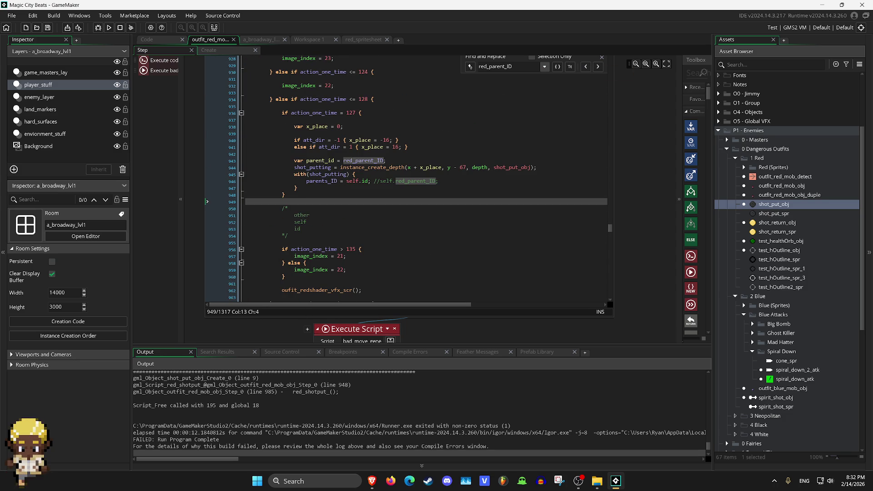
# Rename Create line 3's variable to parent_ID, rerun, provoke the shot put, and abort the error.
pyautogui.hotkey('ctrl', 'Tab')
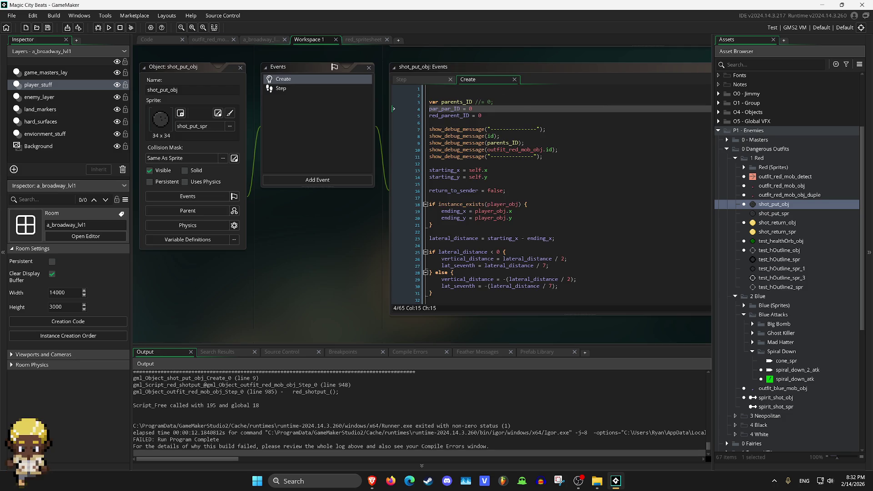
pyautogui.click(463, 102)
pyautogui.press('BackSpace')
pyautogui.press('F5')
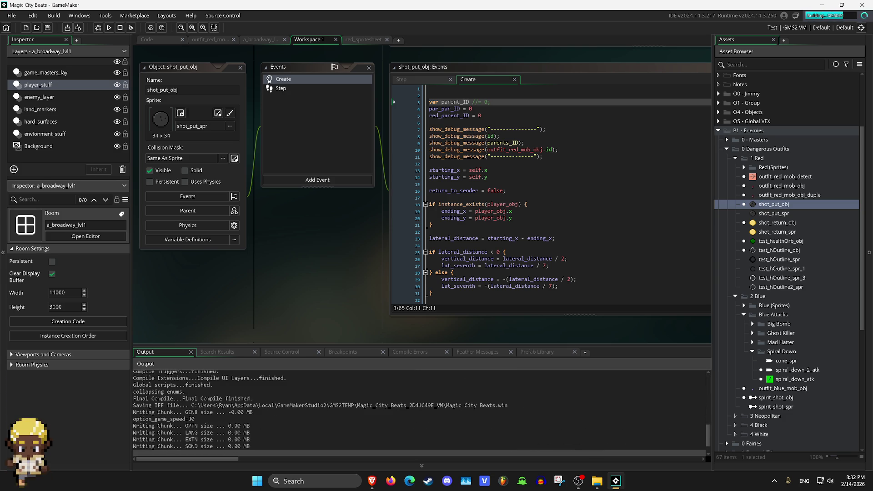
pyautogui.press('Right')
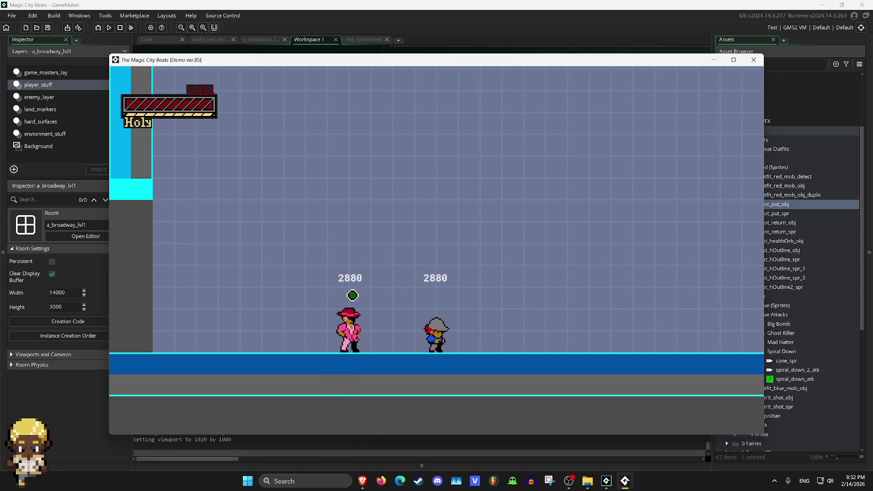
pyautogui.press('x')
pyautogui.click(336, 335)
pyautogui.click(394, 122)
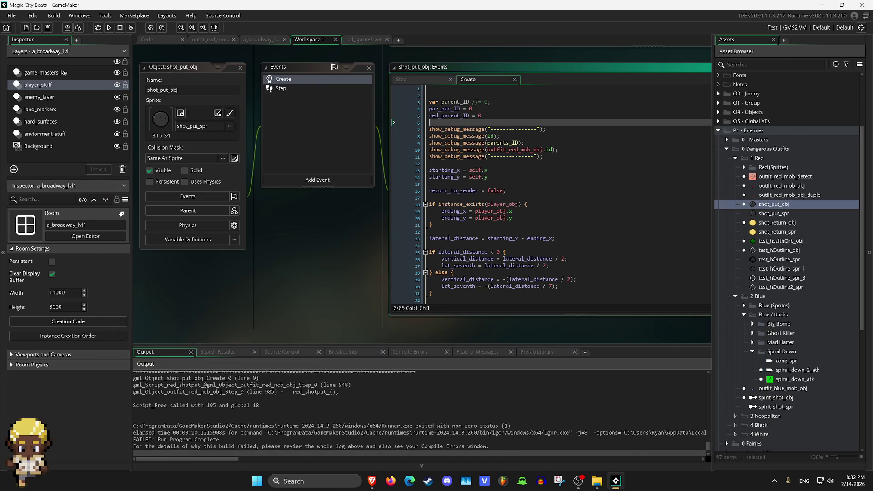
# Check parents_ID on line 946 of the red enemy's Step code and restore parents_ID on Create line 3.
pyautogui.hotkey('ctrl', 'Tab')
pyautogui.click(455, 181)
pyautogui.scroll(3, 423, 177)
pyautogui.scroll(-2, 423, 178)
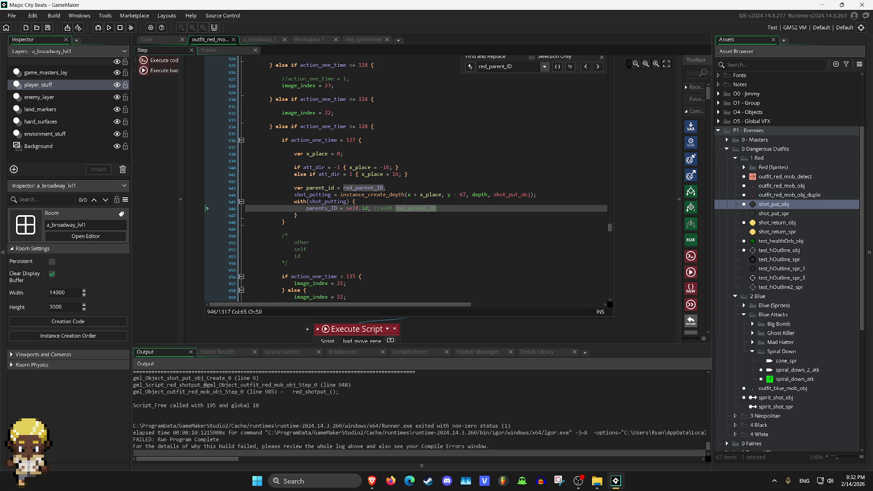
pyautogui.doubleClick(336, 208)
pyautogui.hotkey('ctrl', 'Tab')
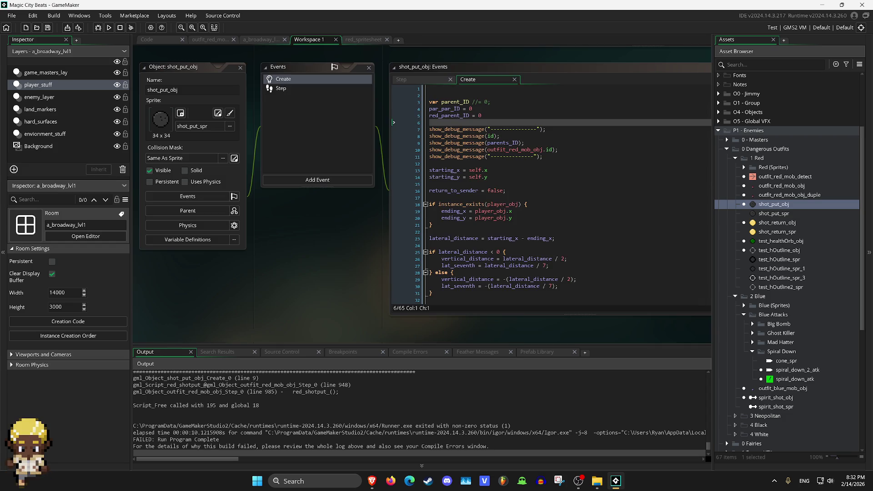
pyautogui.click(470, 102)
pyautogui.write('s')
# Rename the variable to parentso_ID on Step line 946 and on shot_put_obj's Create line 3.
pyautogui.hotkey('ctrl', 'Tab')
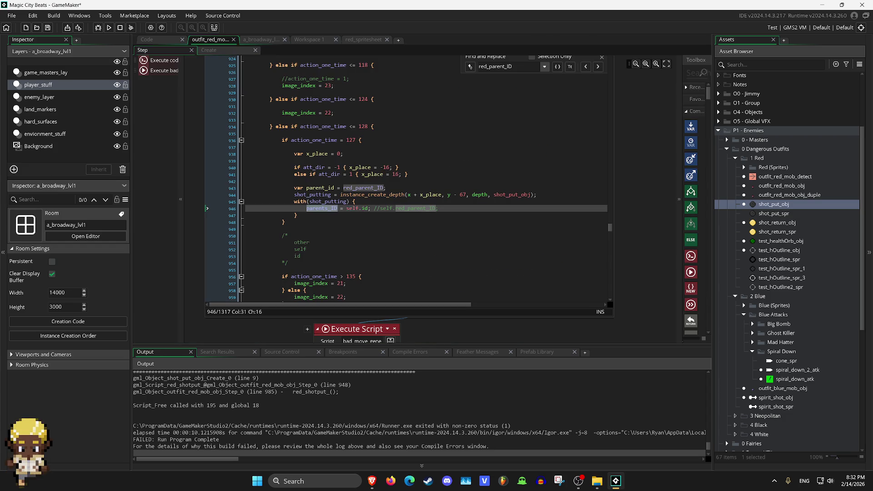
pyautogui.hotkey('ctrl', 'Tab')
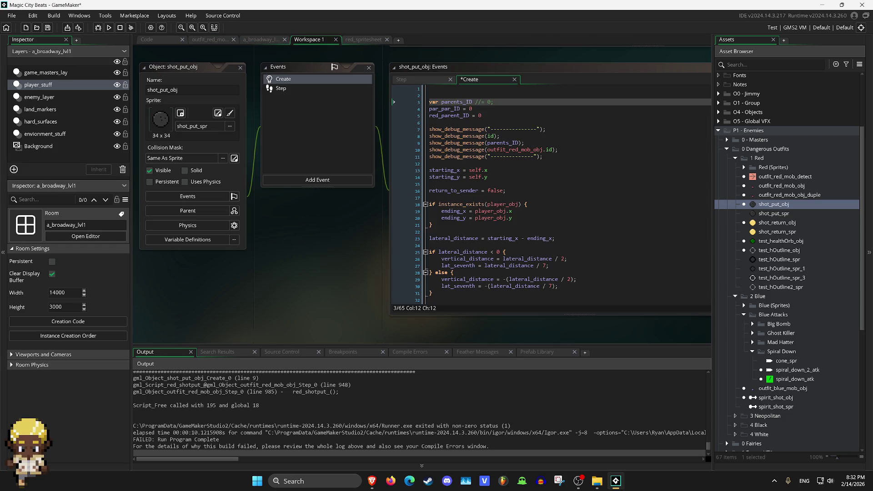
pyautogui.hotkey('ctrl', 'Tab')
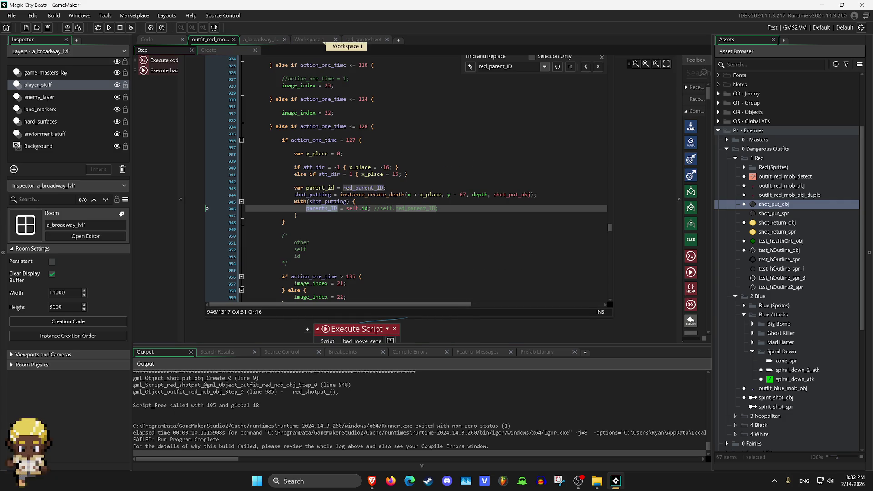
pyautogui.press('End')
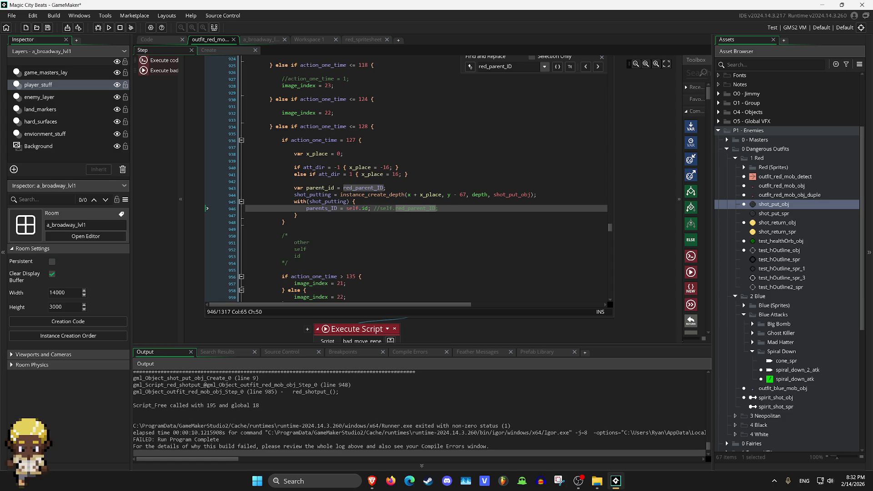
pyautogui.click(324, 208)
pyautogui.press('Right')
pyautogui.write('o')
pyautogui.hotkey('ctrl', 'Tab')
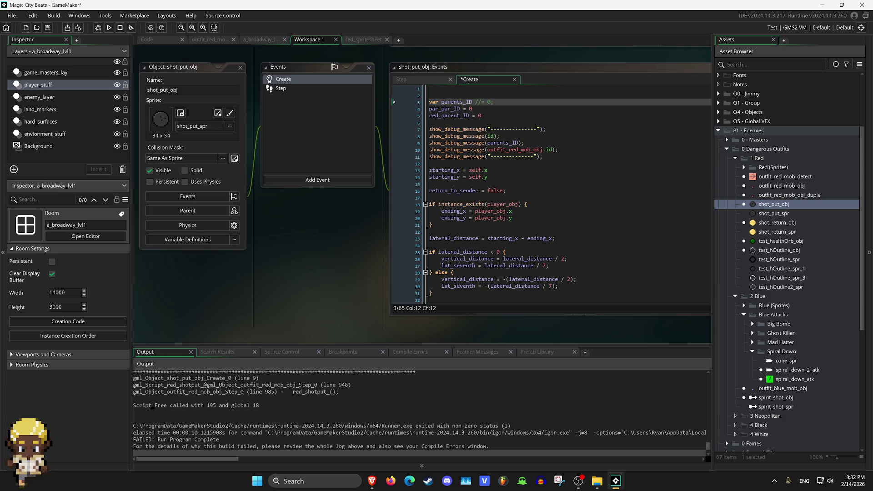
pyautogui.write('o')
pyautogui.press('Right')
pyautogui.click(494, 102)
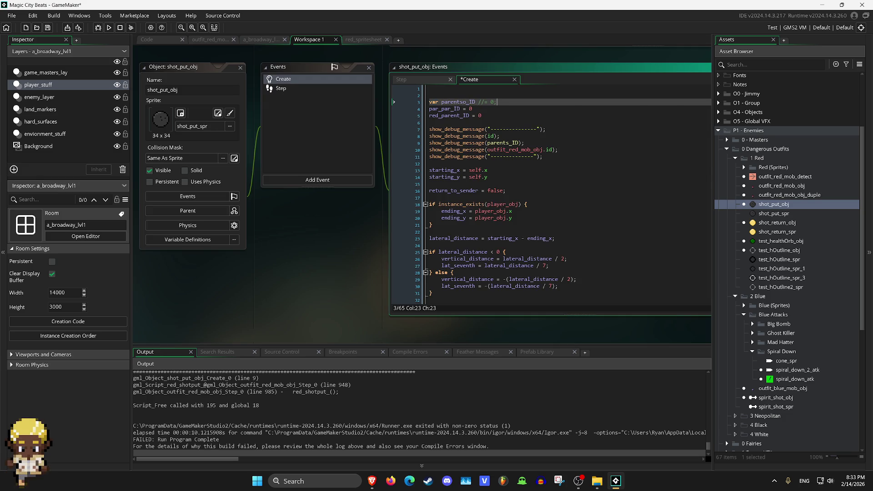
# Duplicate Create line 3 into a new line reading parents_ID = parentso_ID, then run the game.
pyautogui.hotkey('ctrl', 'd')
pyautogui.press('BackSpace')
pyautogui.press('BackSpace')
pyautogui.press('BackSpace')
pyautogui.press('Left')
pyautogui.press('Left')
pyautogui.press('Left')
pyautogui.press('BackSpace')
pyautogui.press('BackSpace')
pyautogui.write('p')
pyautogui.press('Delete')
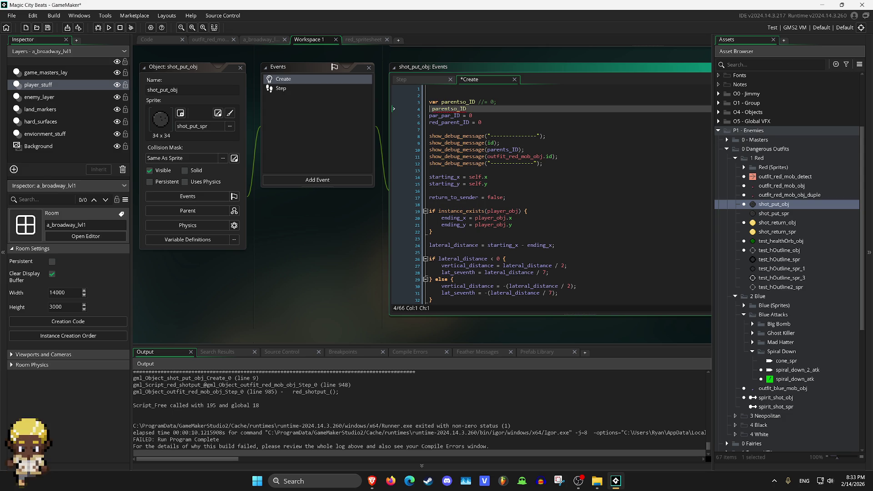
pyautogui.write('arents')
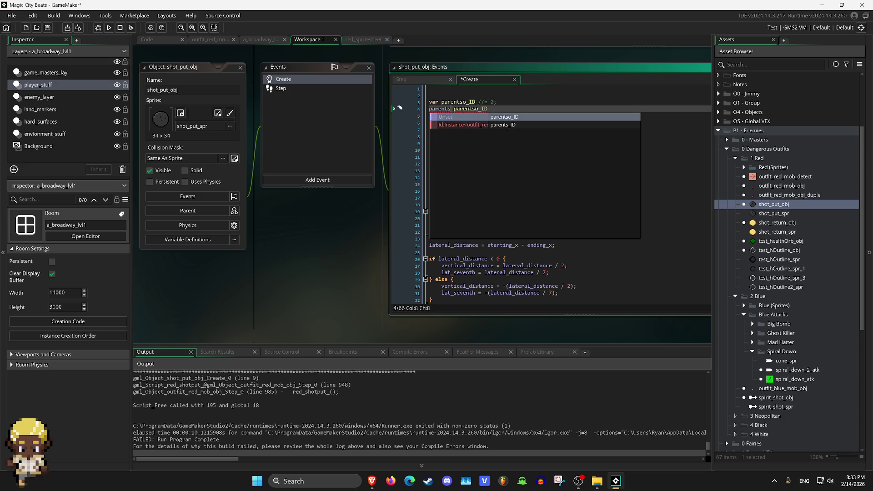
pyautogui.press('Down')
pyautogui.press('Return')
pyautogui.press('Right')
pyautogui.write('=')
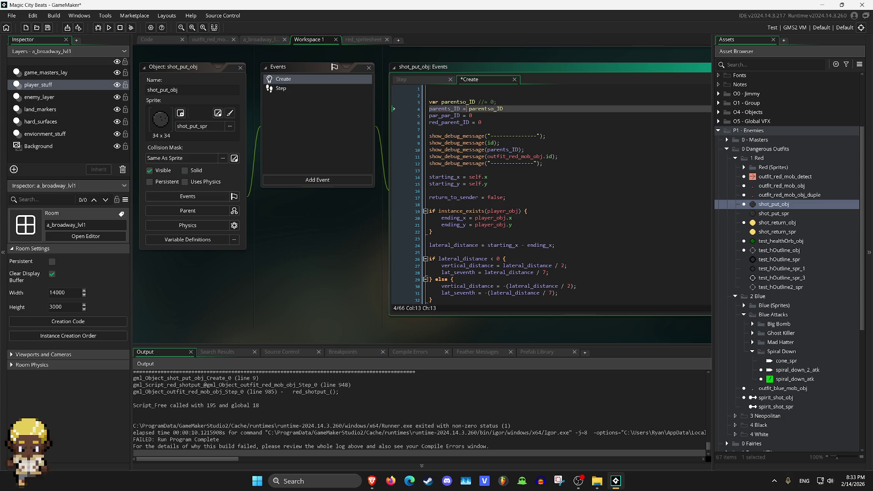
pyautogui.click(109, 27)
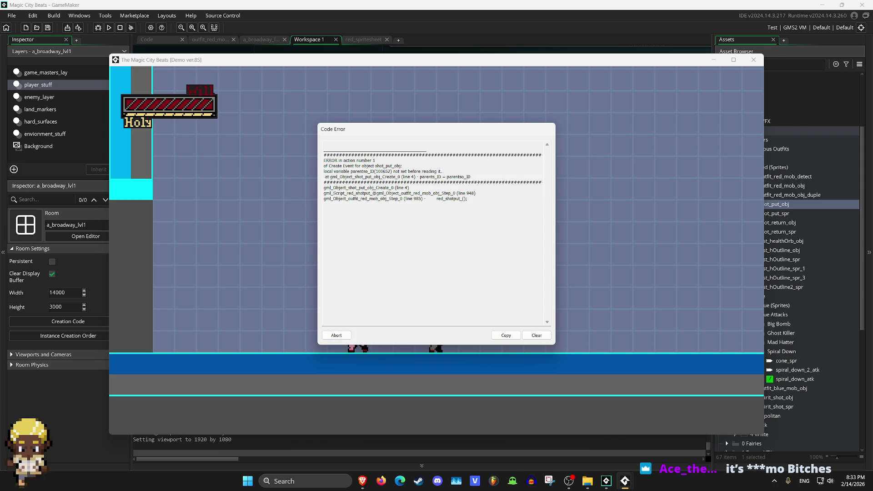
# Abort the parentso_ID code error and undo the var parentso_ID declaration in shot_put_obj's Create code.
pyautogui.click(336, 335)
pyautogui.click(503, 109)
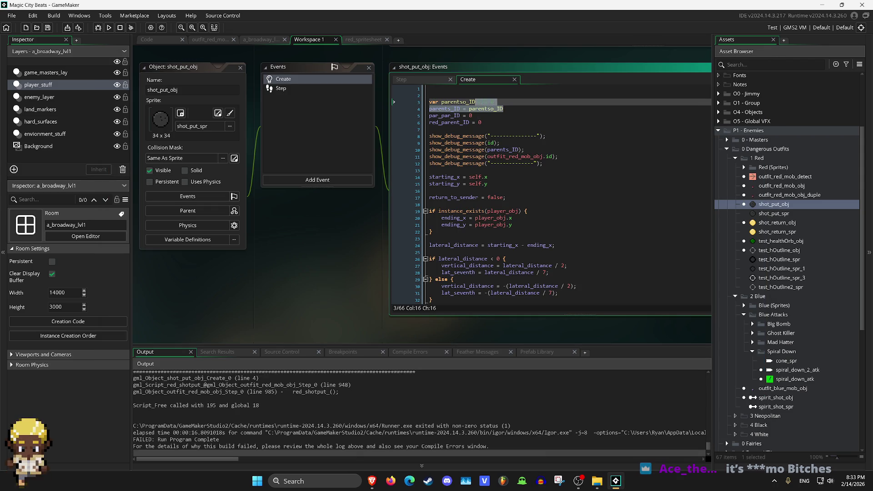
pyautogui.hotkey('ctrl', 'z')
pyautogui.hotkey('ctrl', 'z')
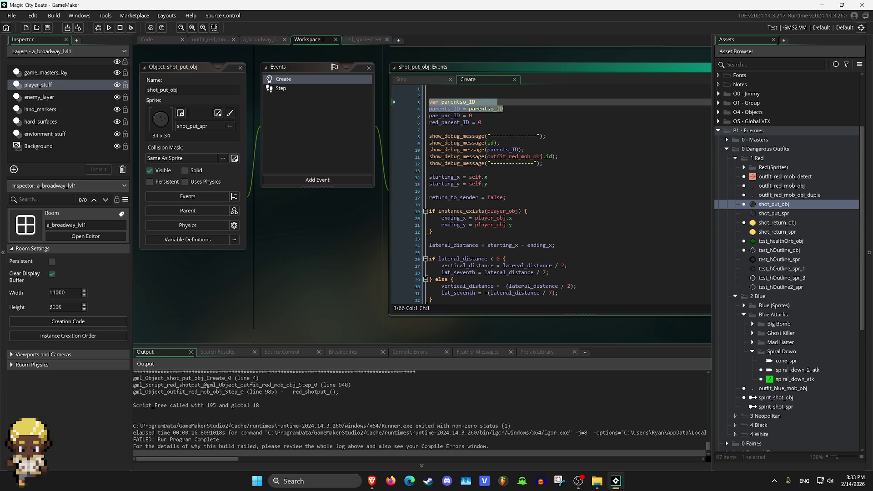
pyautogui.hotkey('ctrl', 'z')
pyautogui.hotkey('ctrl', 'z')
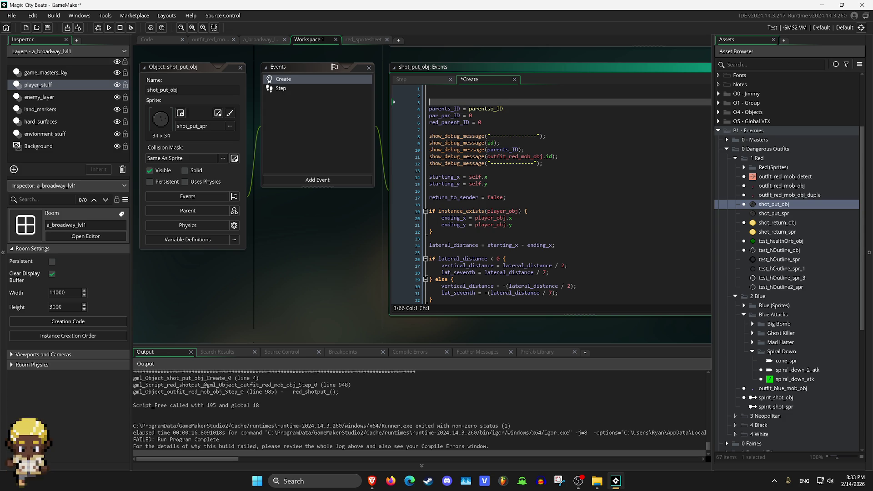
pyautogui.hotkey('ctrl', 'z')
pyautogui.hotkey('ctrl', 'z')
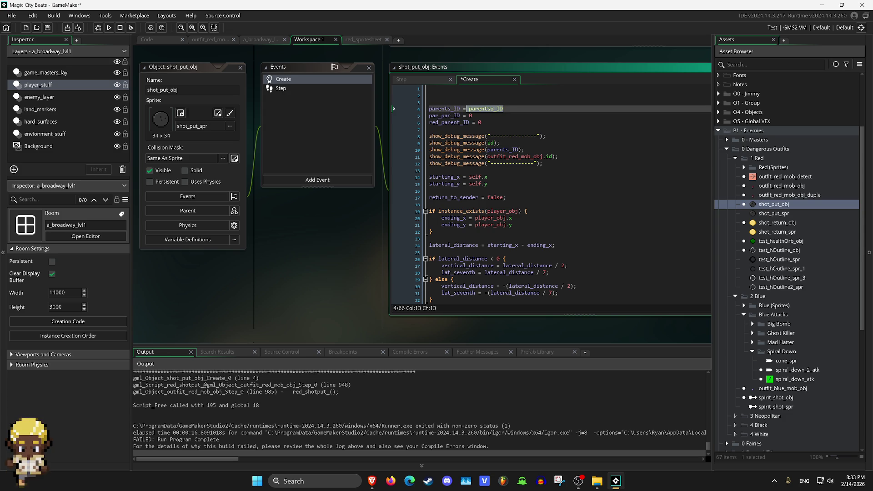
pyautogui.hotkey('ctrl', 'z')
pyautogui.hotkey('ctrl', 'z')
pyautogui.hotkey('ctrl', 'z')
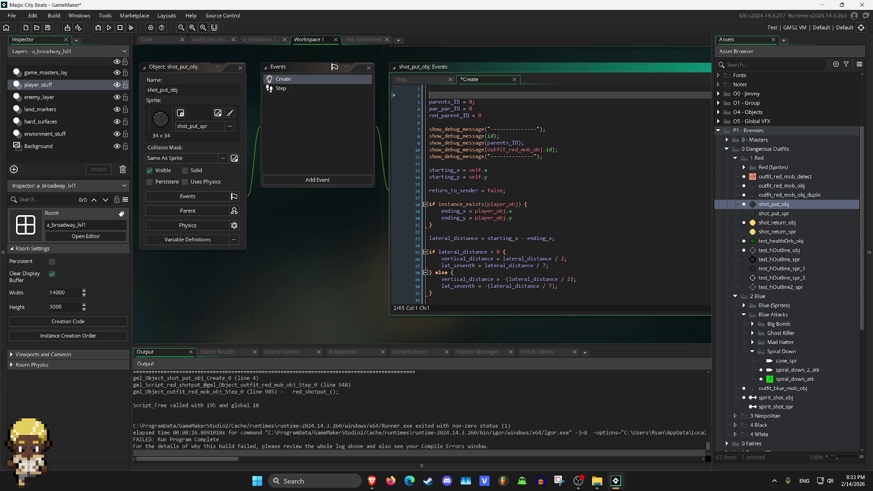
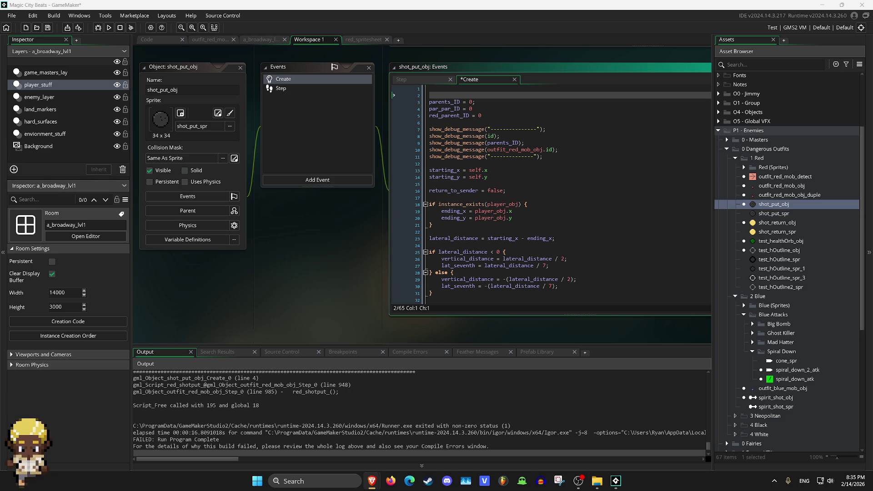
# Rebuild and rerun the game after the failed build, then inspect the outfit_red_mob_obj object.
pyautogui.press('F5')
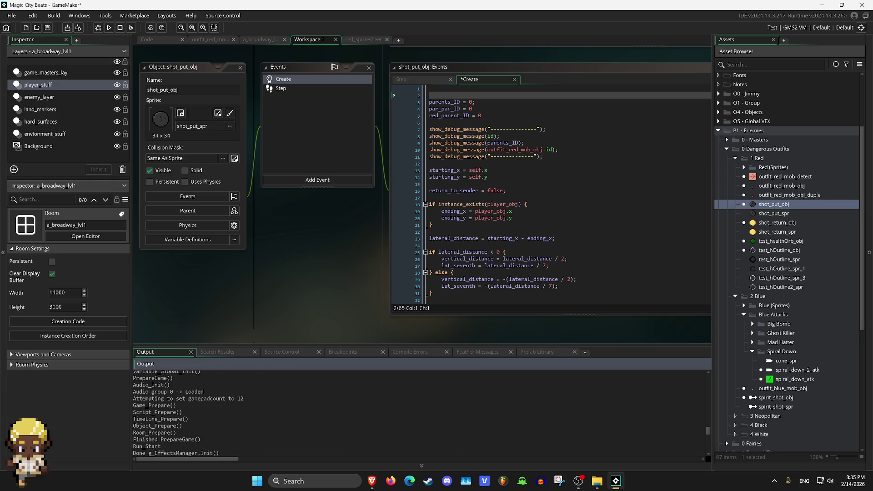
pyautogui.press('F5')
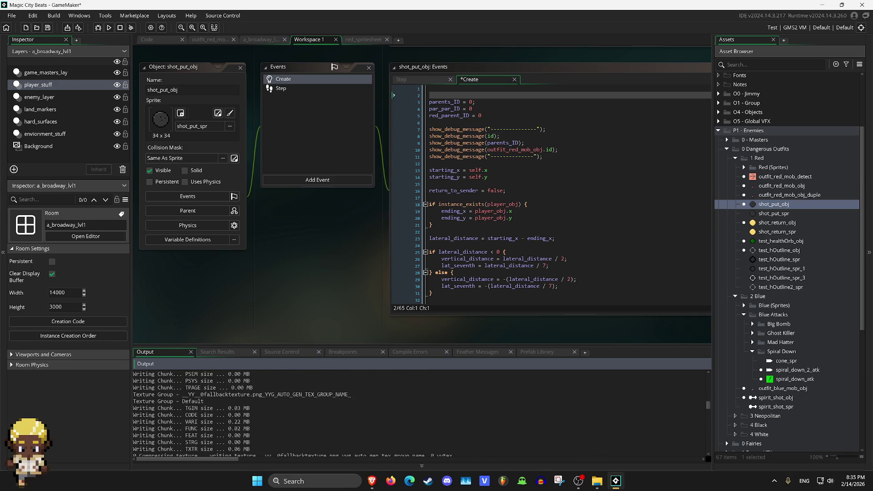
pyautogui.doubleClick(781, 186)
pyautogui.scroll(-5, 423, 195)
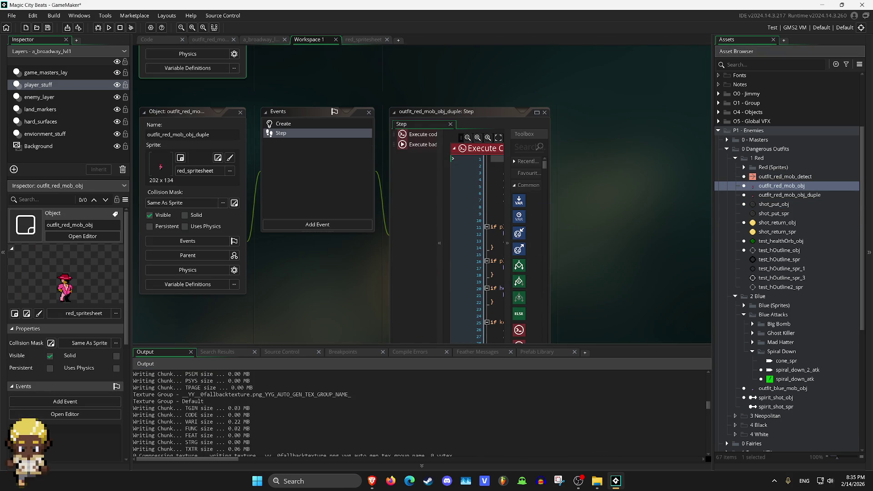
# Open shot_put_obj and view its Step event code, then its Create event code.
pyautogui.doubleClick(773, 204)
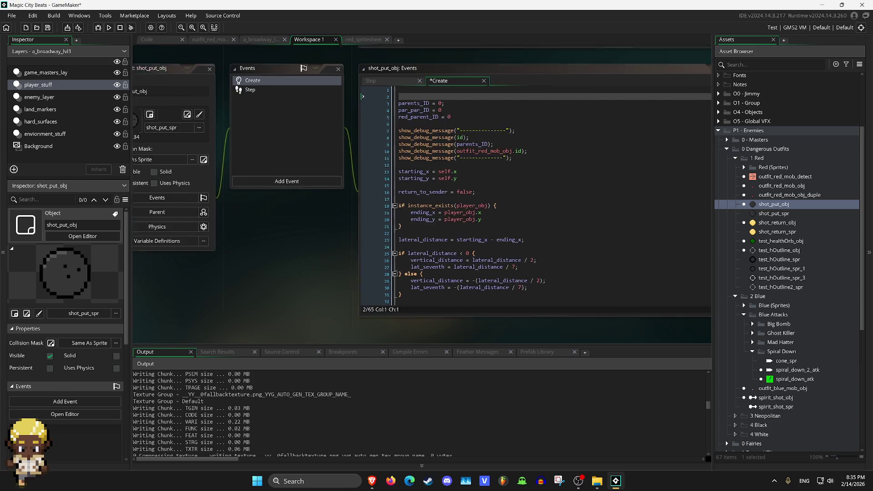
pyautogui.click(192, 90)
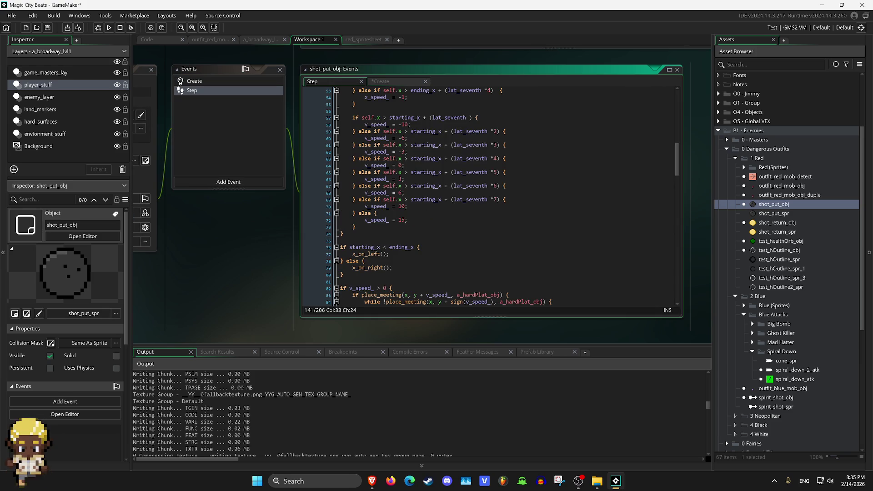
pyautogui.scroll(17, 489, 195)
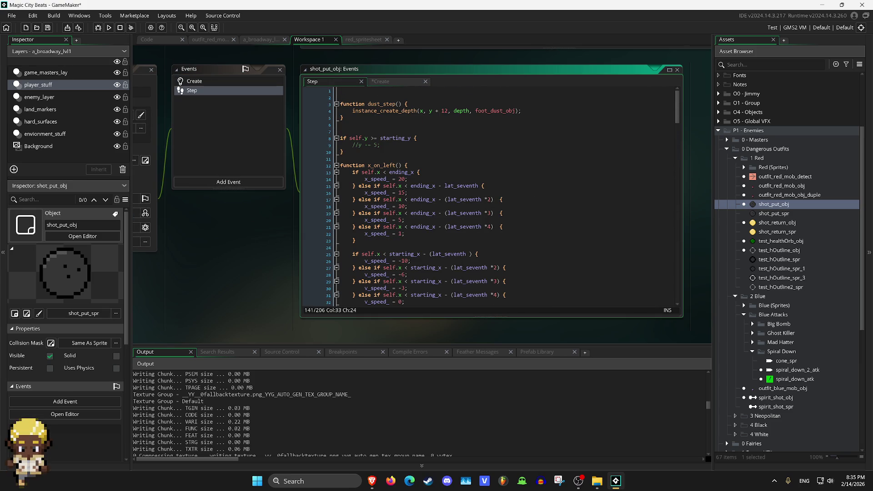
pyautogui.click(193, 80)
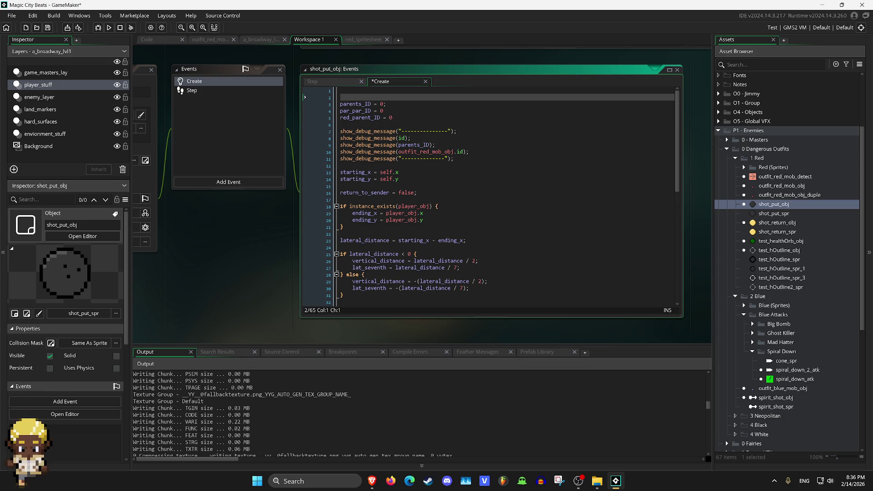
pyautogui.click(423, 220)
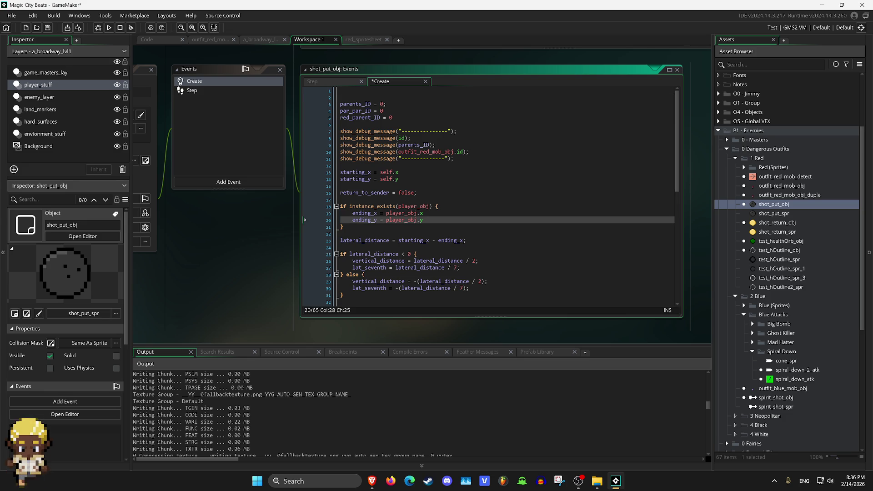
pyautogui.scroll(-2, 488, 193)
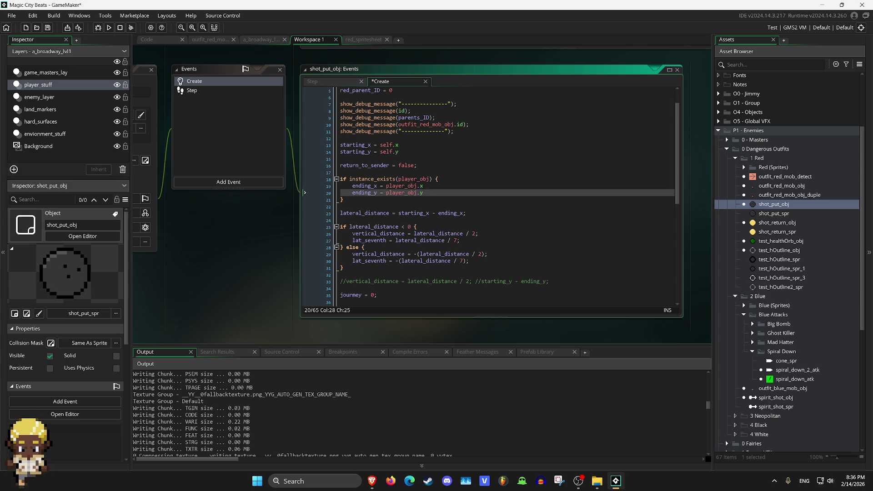
pyautogui.scroll(-5, 488, 197)
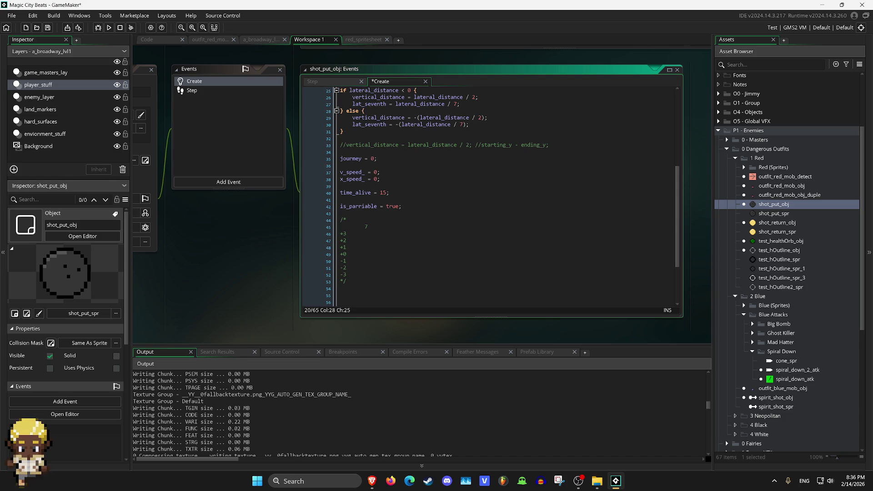
pyautogui.scroll(6, 488, 196)
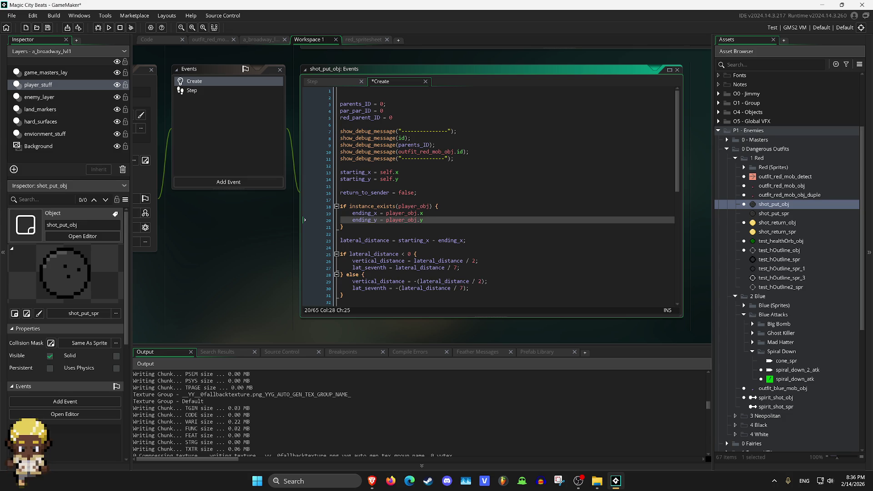
pyautogui.scroll(-1, 490, 193)
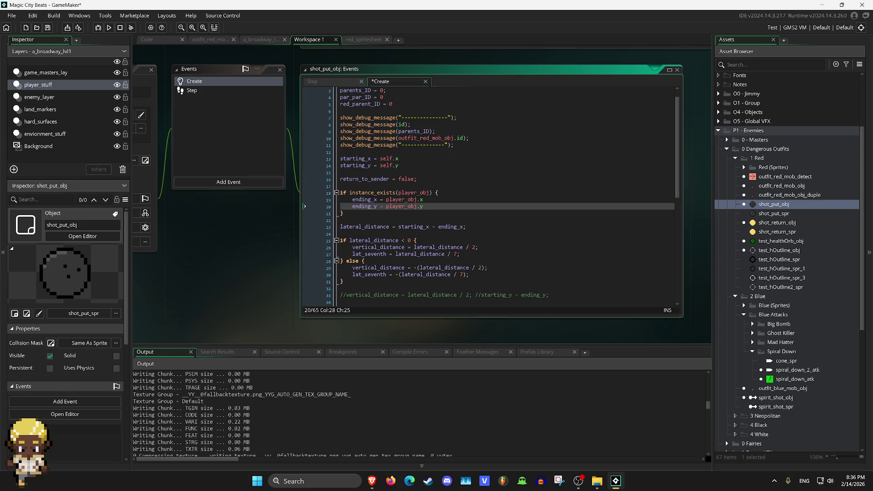
pyautogui.scroll(-1, 490, 193)
pyautogui.scroll(-6, 490, 194)
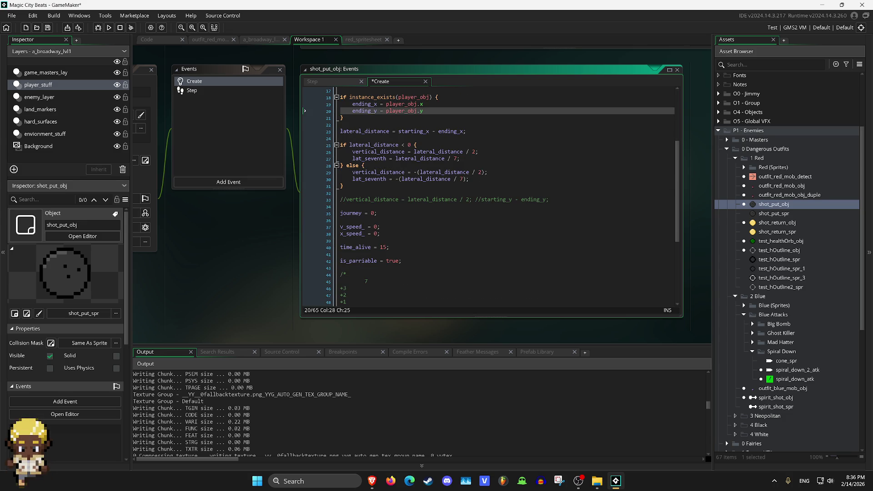
pyautogui.scroll(7, 490, 193)
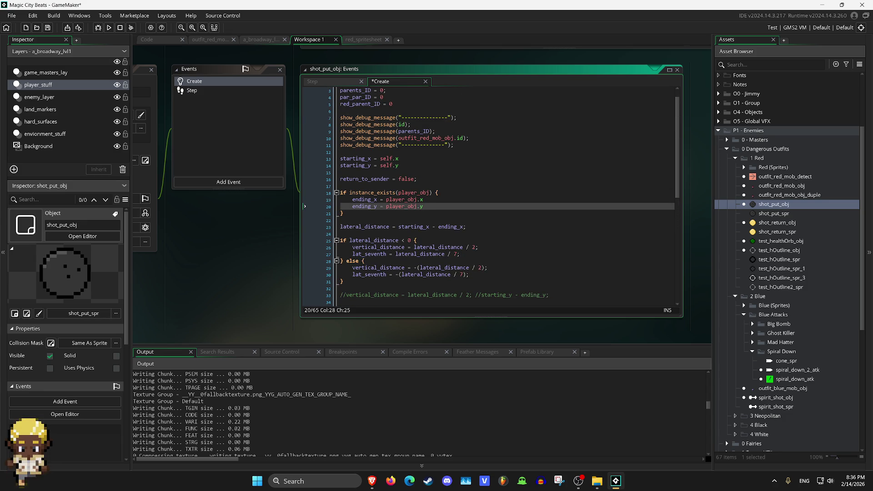
pyautogui.click(192, 90)
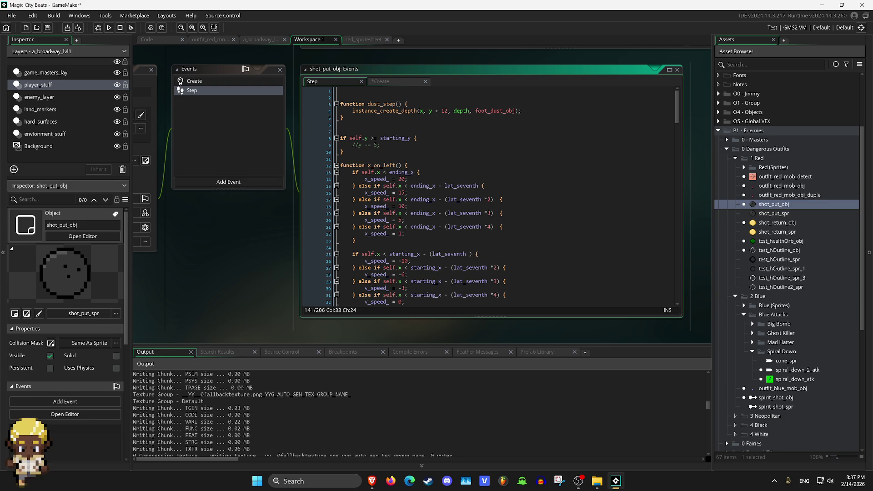
pyautogui.scroll(-2, 491, 195)
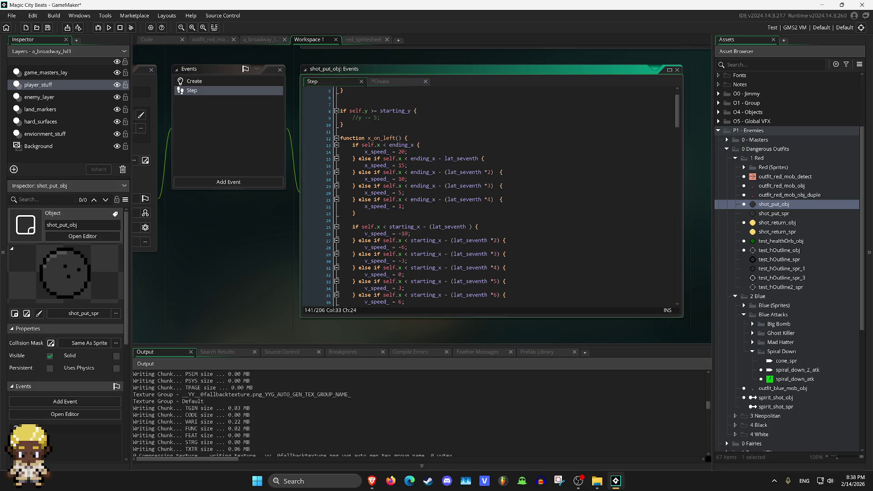
pyautogui.scroll(-9, 488, 195)
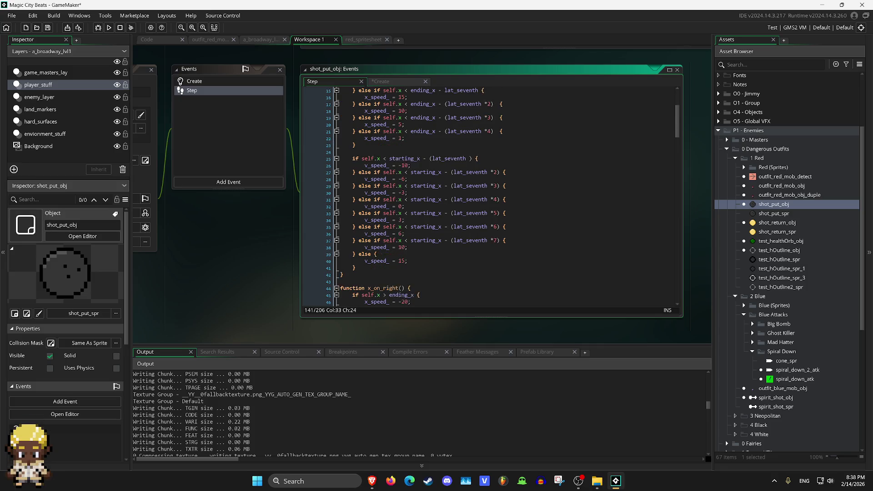
pyautogui.scroll(-3, 489, 196)
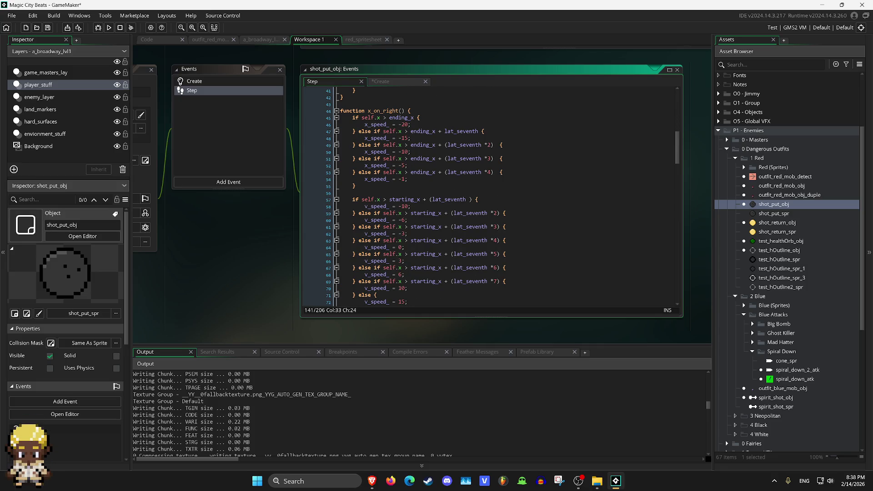
pyautogui.scroll(-5, 489, 195)
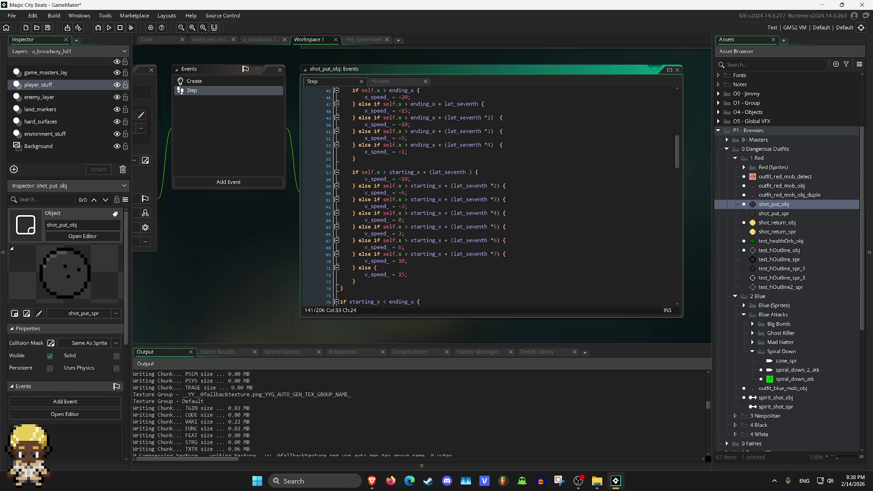
pyautogui.scroll(3, 489, 195)
pyautogui.scroll(-3, 488, 196)
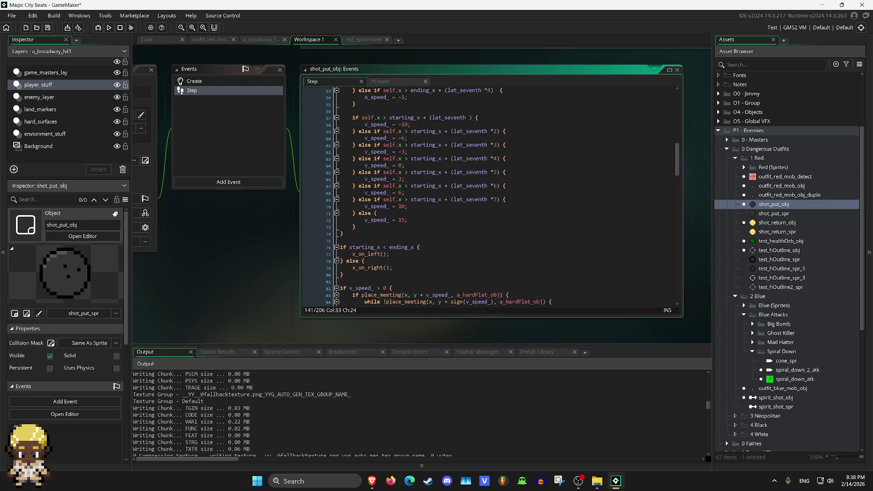
pyautogui.scroll(-2, 488, 196)
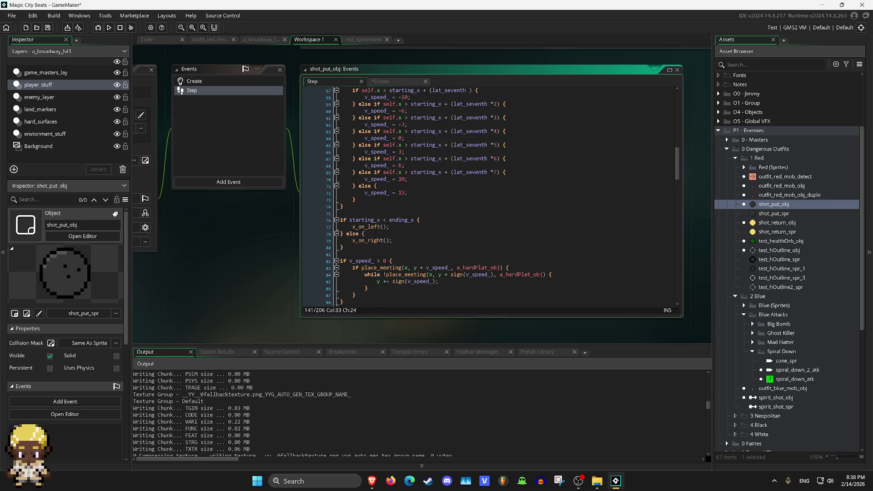
pyautogui.scroll(-2, 489, 196)
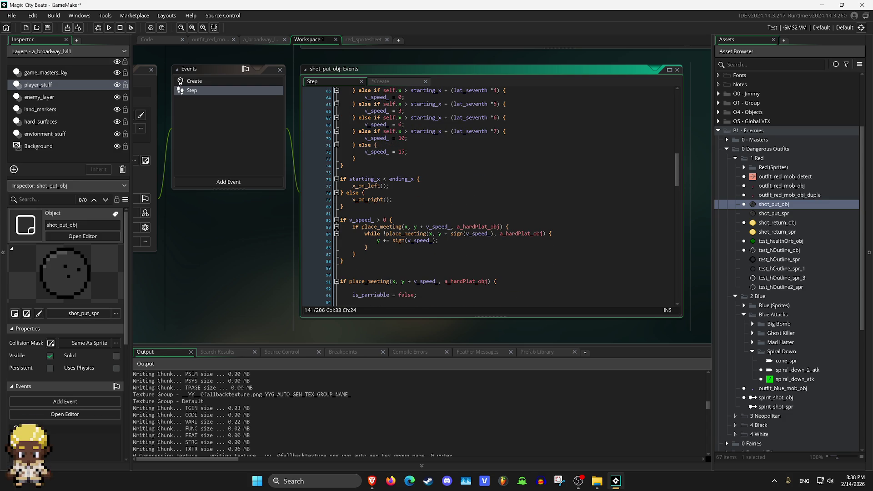
pyautogui.scroll(-3, 488, 196)
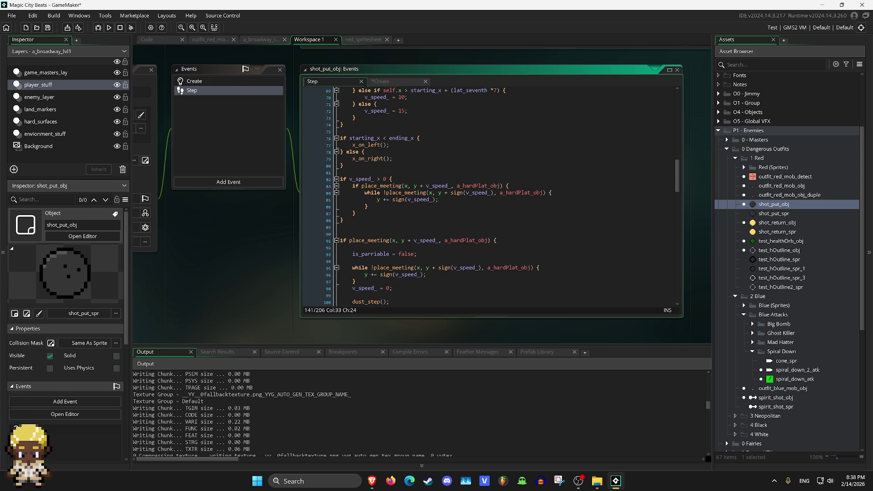
pyautogui.scroll(-3, 489, 195)
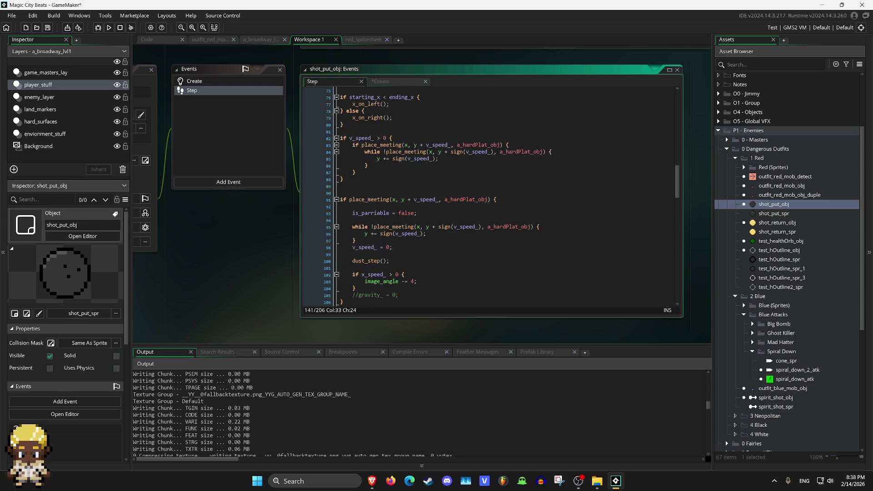
pyautogui.scroll(18, 489, 195)
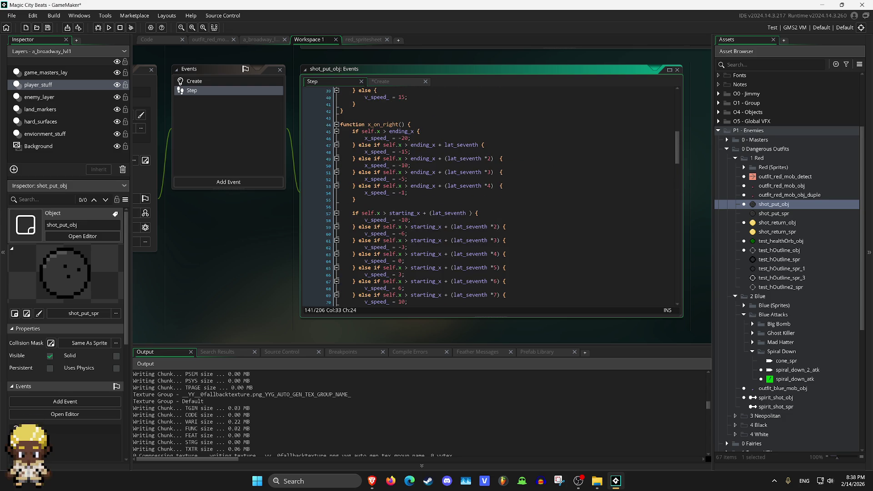
pyautogui.scroll(4, 489, 195)
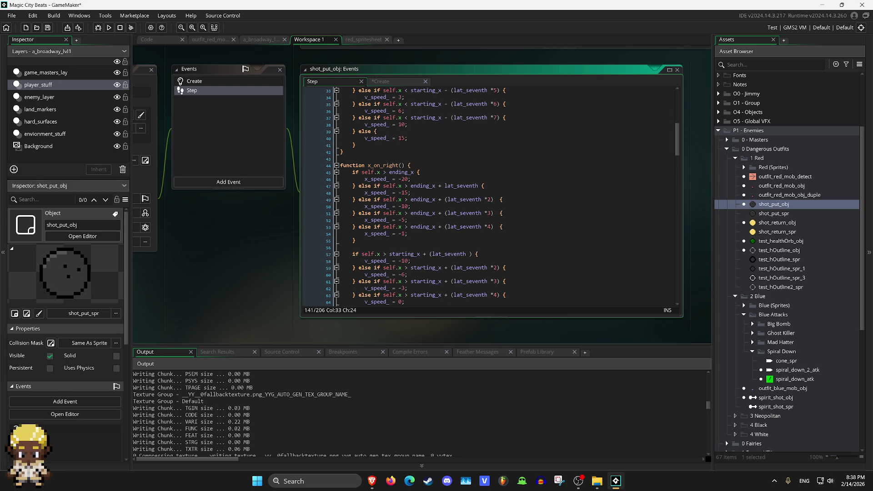
pyautogui.scroll(13, 489, 196)
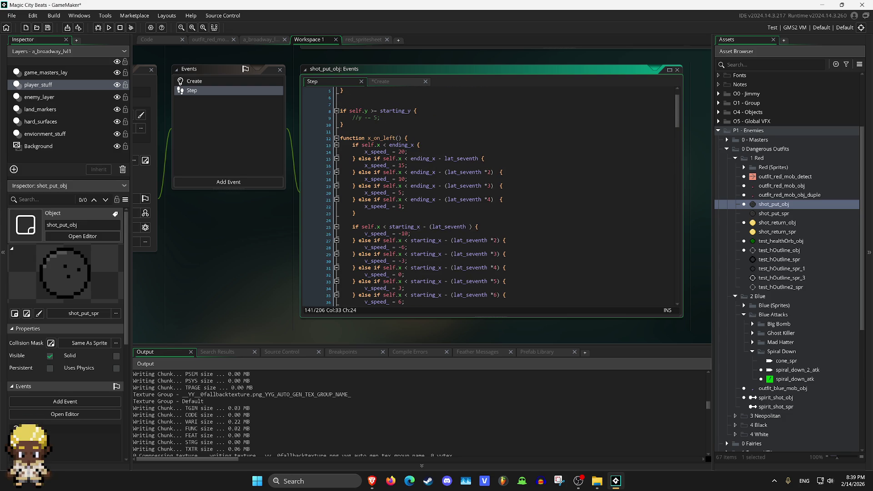
pyautogui.click(420, 145)
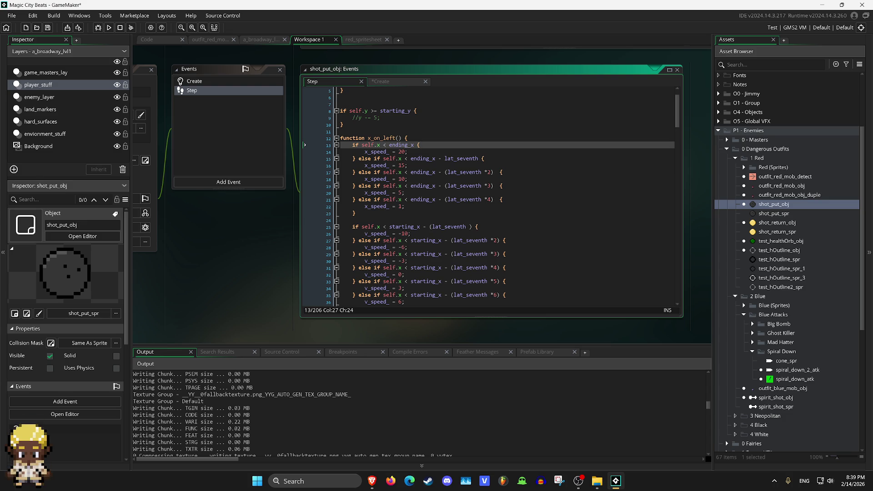
# Add a - 24 offset after ending_x in the first check on line 13.
pyautogui.click(417, 145)
pyautogui.write('- 24')
pyautogui.scroll(-8, 490, 196)
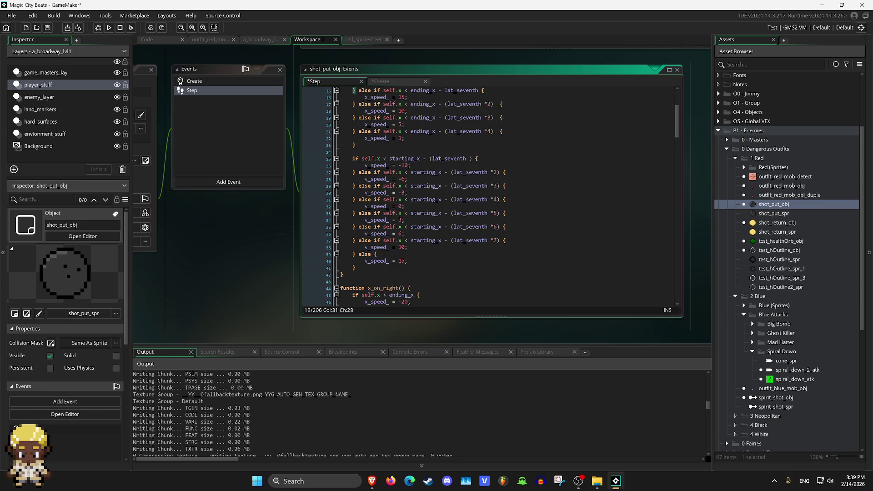
# Change x_on_right's first check to self.x > ending_x + 24 and launch a test run.
pyautogui.click(418, 199)
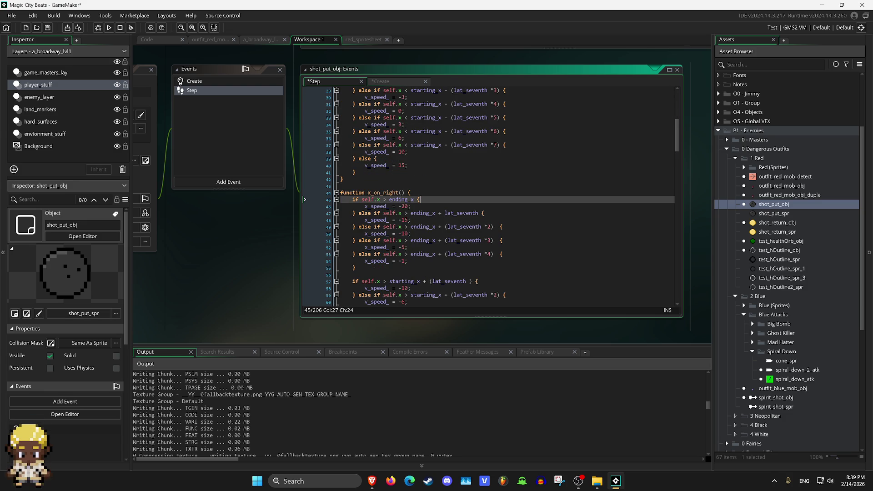
pyautogui.press('Left')
pyautogui.write('+')
pyautogui.scroll(5, 408, 207)
pyautogui.scroll(-8, 409, 207)
pyautogui.scroll(5, 409, 207)
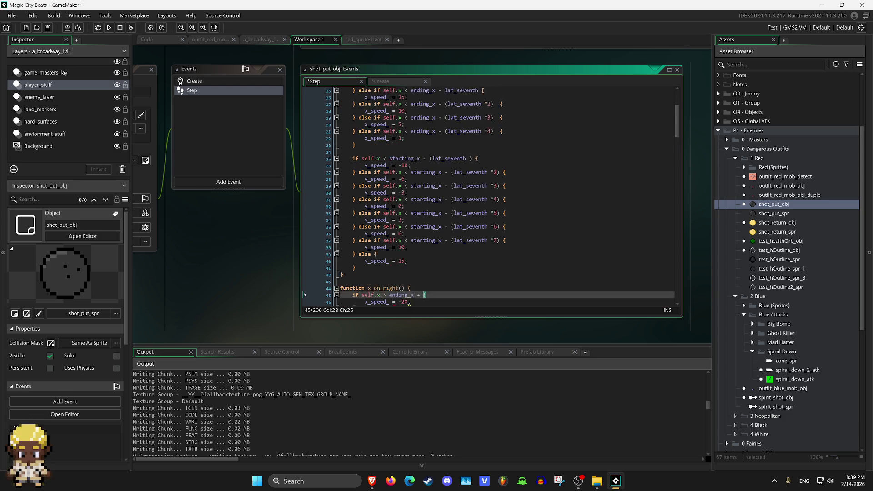
pyautogui.write('24')
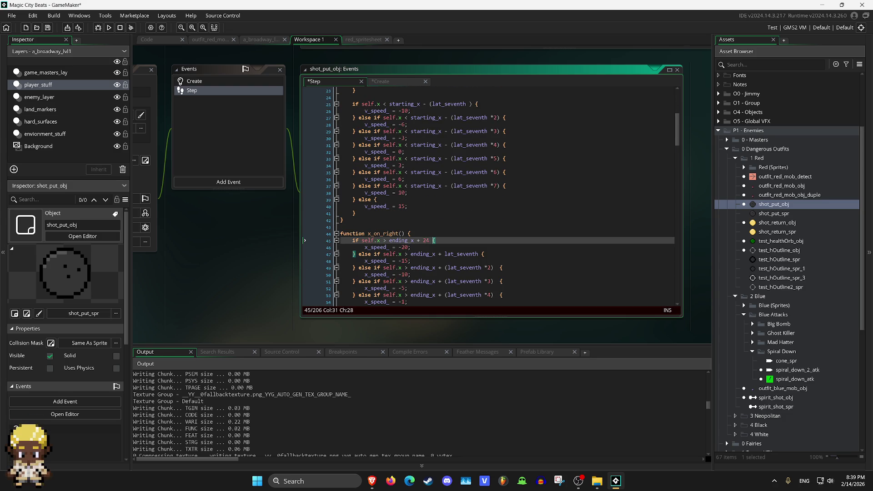
pyautogui.click(109, 27)
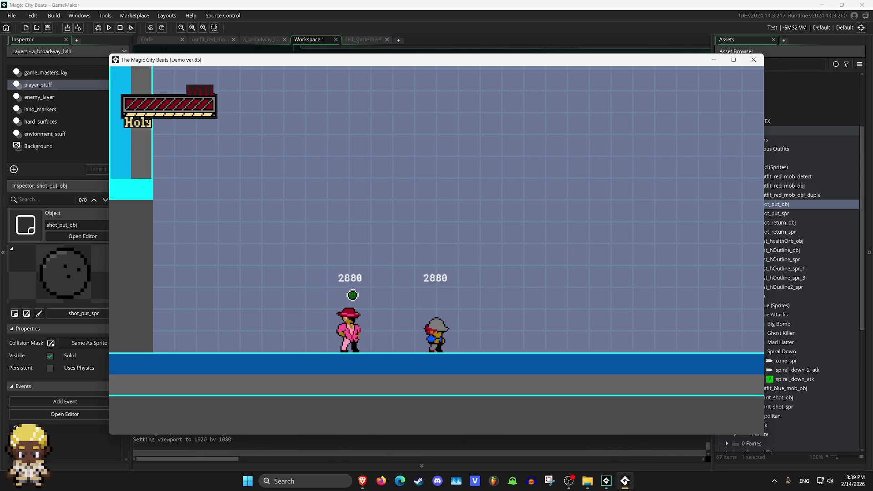
# Throw several shot-puts while walking the player left and right past the grey enemy.
pyautogui.press('x')
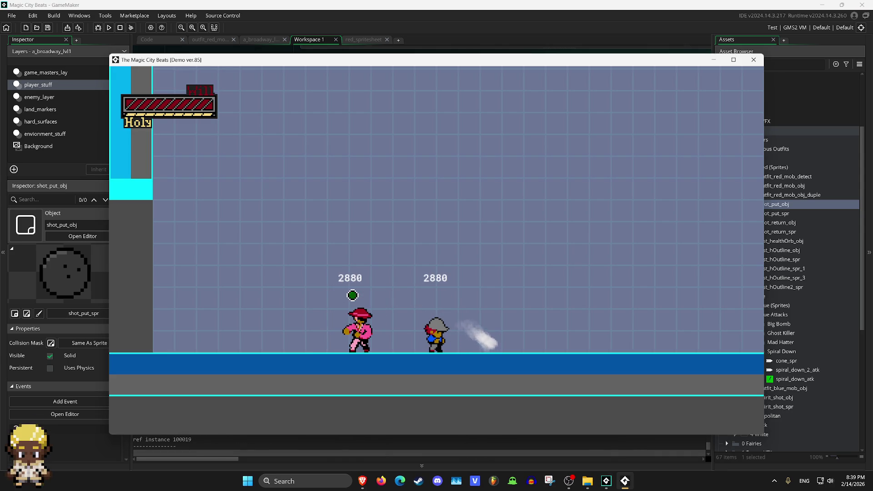
pyautogui.press('x')
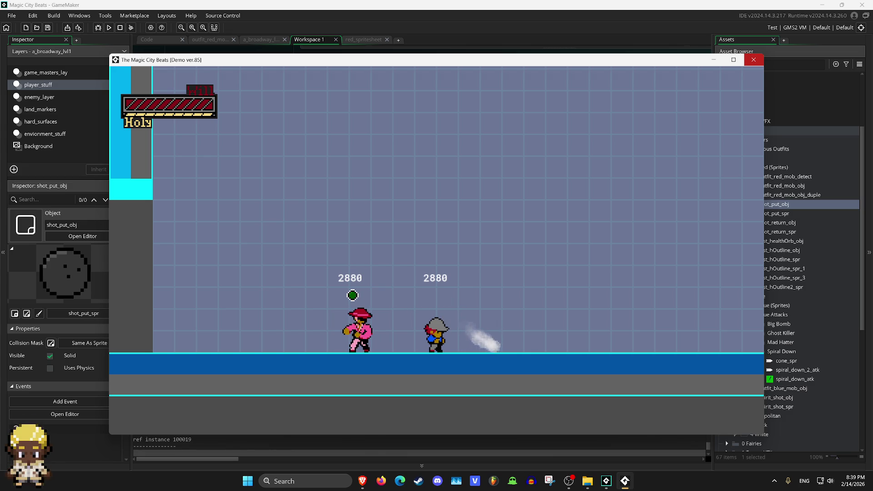
pyautogui.press('Right')
pyautogui.press('Right')
pyautogui.press('x')
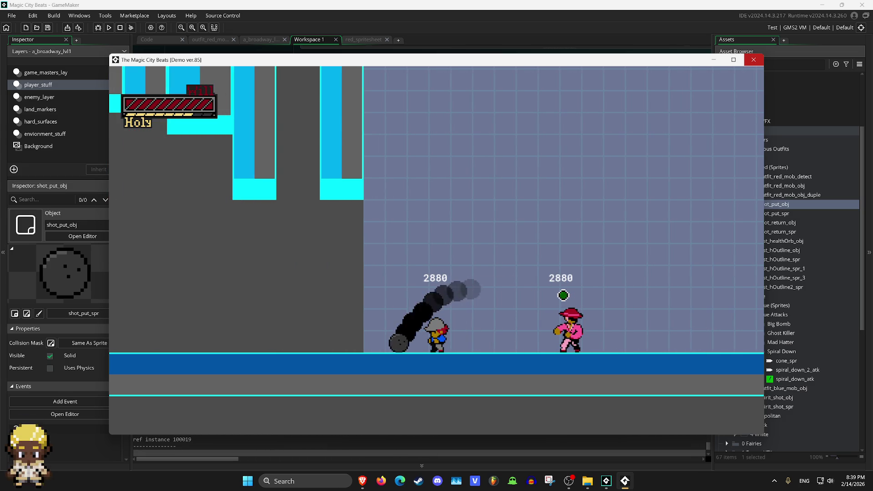
pyautogui.press('Left')
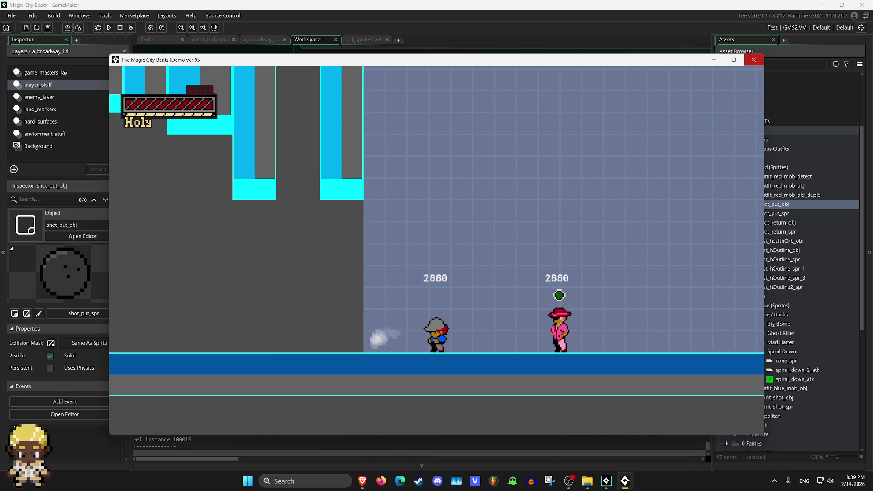
pyautogui.press('Left')
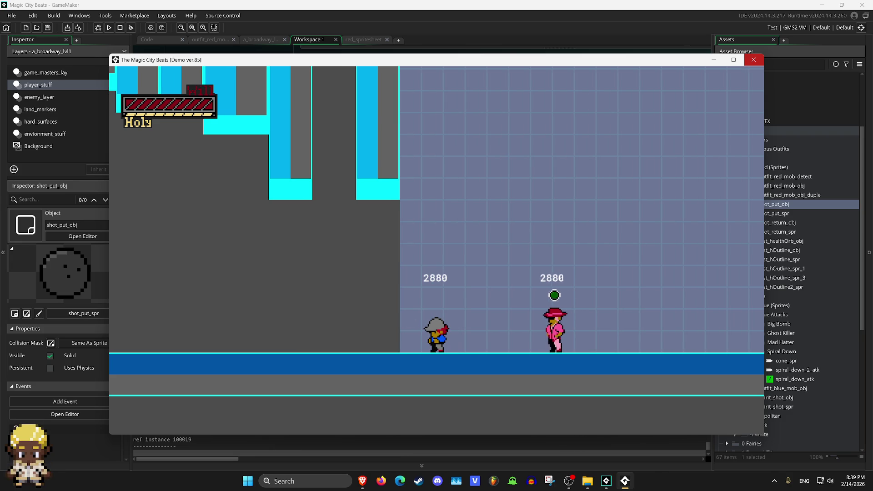
pyautogui.press('Right')
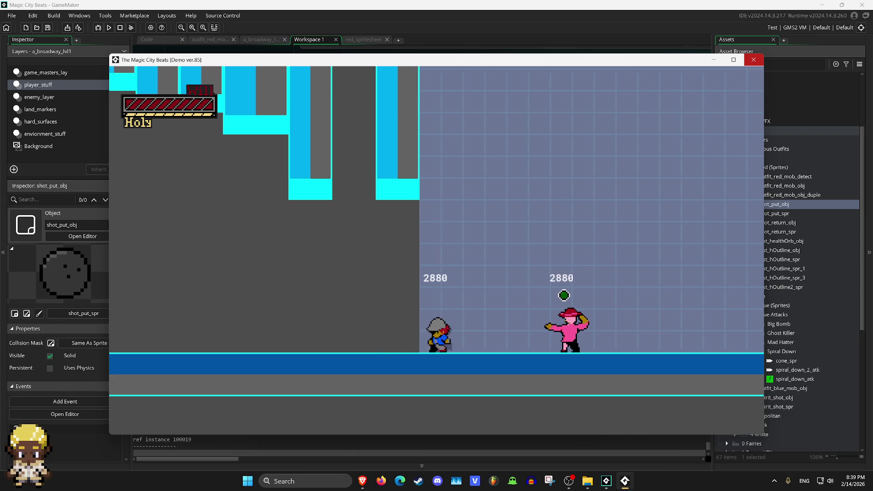
pyautogui.press('x')
pyautogui.press('Left')
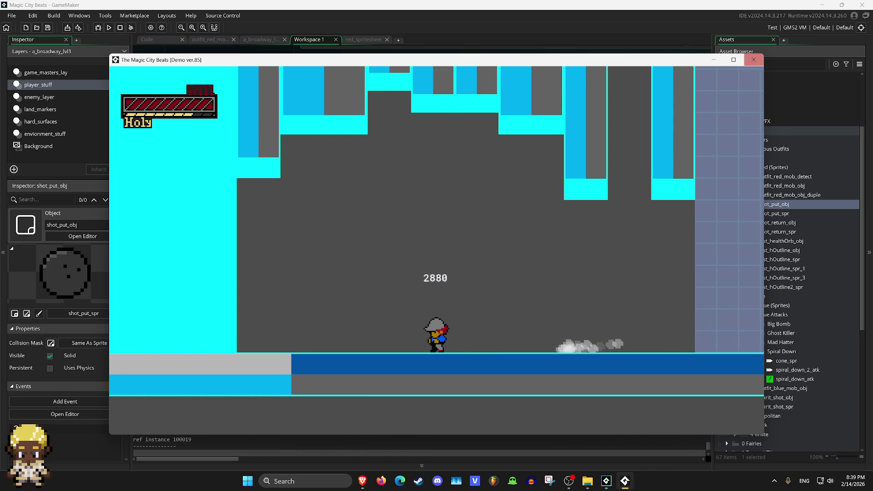
# Close the running game and bring up shot_put_obj's Create event code.
pyautogui.press('Escape')
pyautogui.scroll(5, 481, 227)
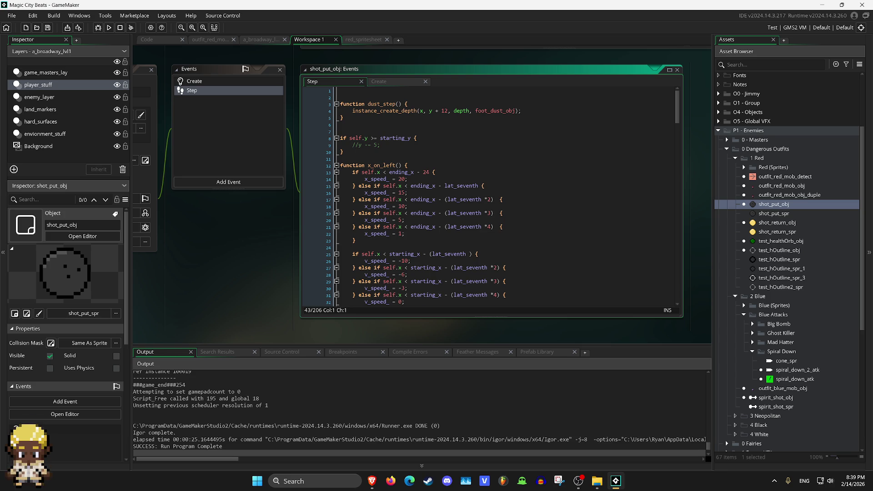
pyautogui.click(194, 81)
# Review how the Create code sets starting_x, ending_x and lat_seventh, then return to the Step code.
pyautogui.scroll(1, 305, 220)
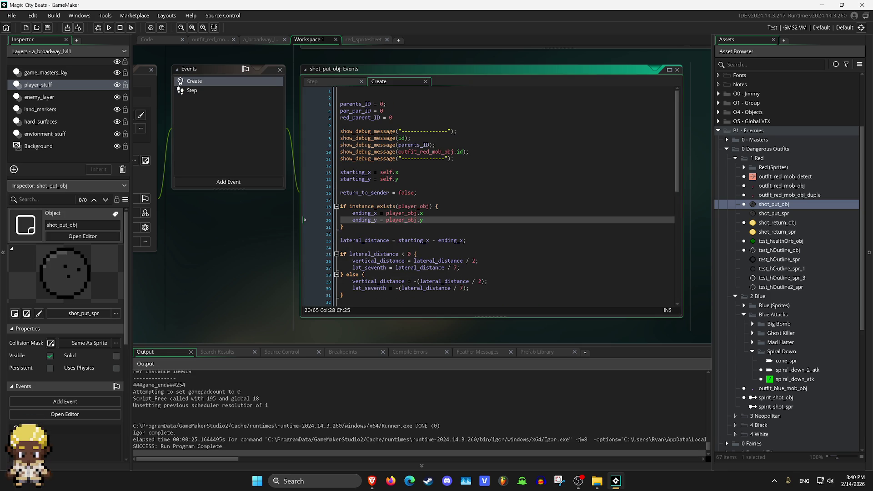
pyautogui.scroll(-1, 305, 220)
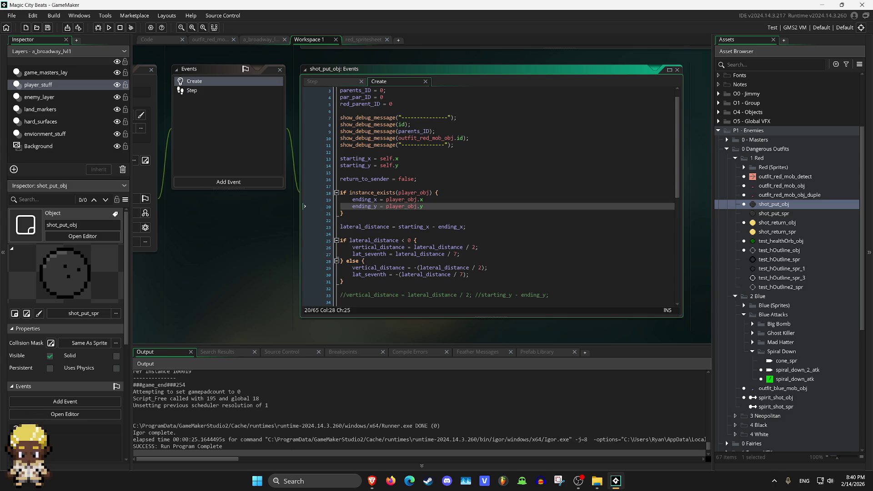
pyautogui.click(192, 90)
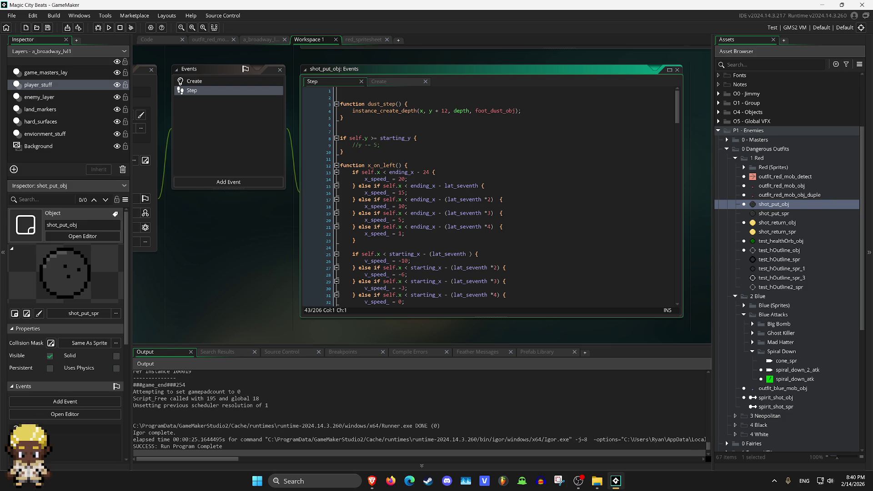
# Delete the - 24 offset on line 13 and the + 24 offset on line 45, then rerun the game.
pyautogui.click(429, 172)
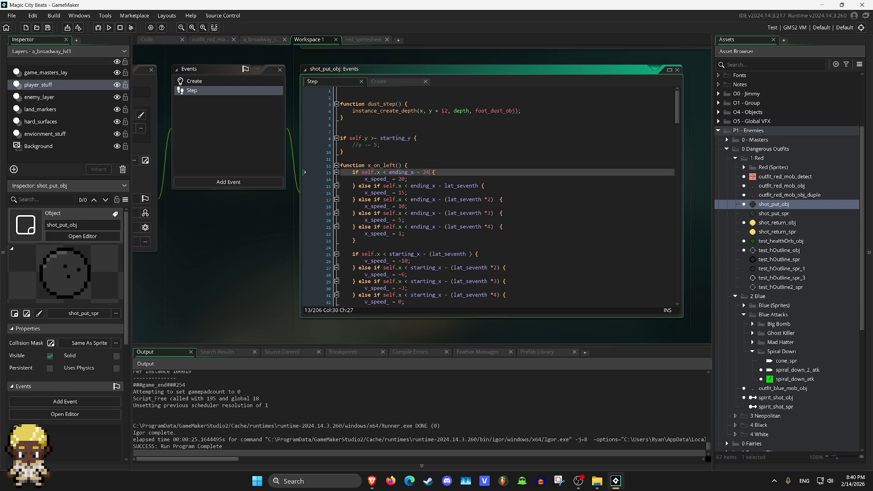
pyautogui.press('BackSpace')
pyautogui.press('BackSpace')
pyautogui.press('BackSpace')
pyautogui.press('Down')
pyautogui.press('Down')
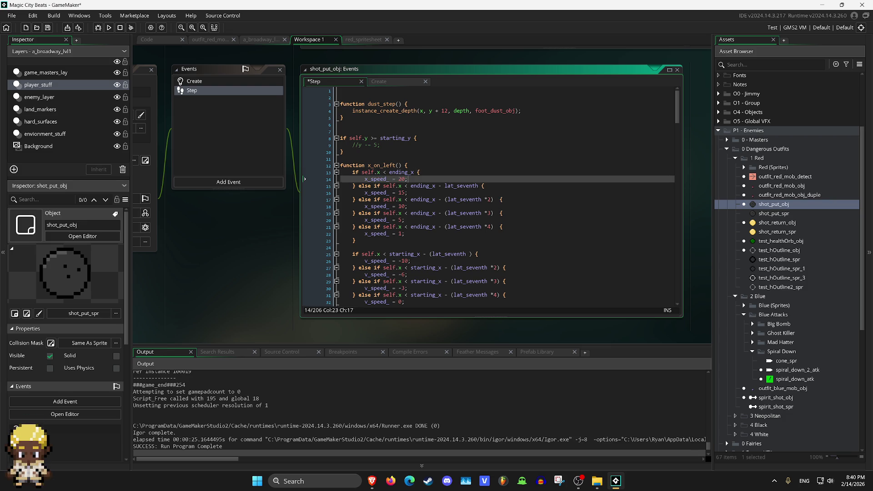
pyautogui.press('Down')
pyautogui.press('Down')
pyautogui.press('Down')
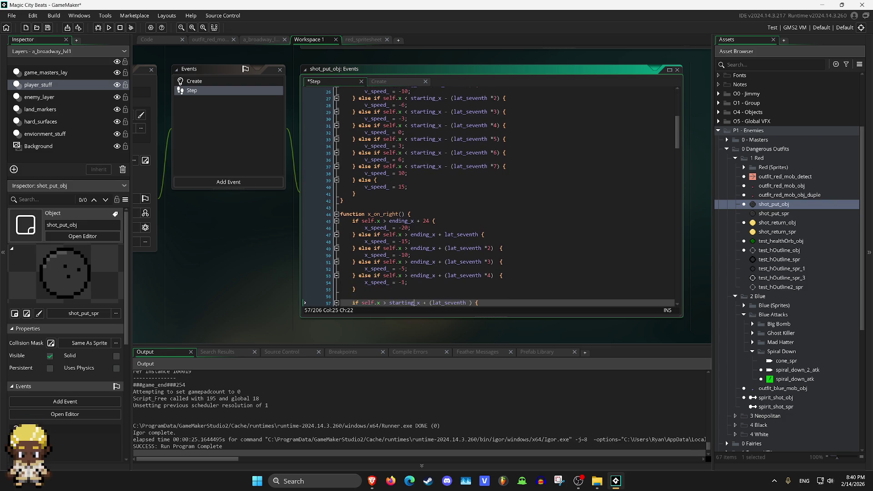
pyautogui.press('Up')
pyautogui.press('Up')
pyautogui.press('Up')
pyautogui.press('Right')
pyautogui.press('Right')
pyautogui.press('Right')
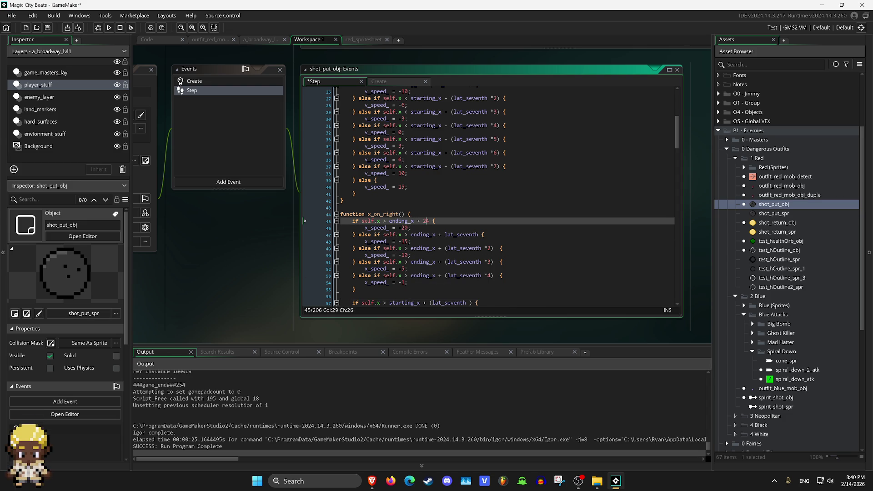
pyautogui.press('BackSpace')
pyautogui.press('BackSpace')
pyautogui.press('BackSpace')
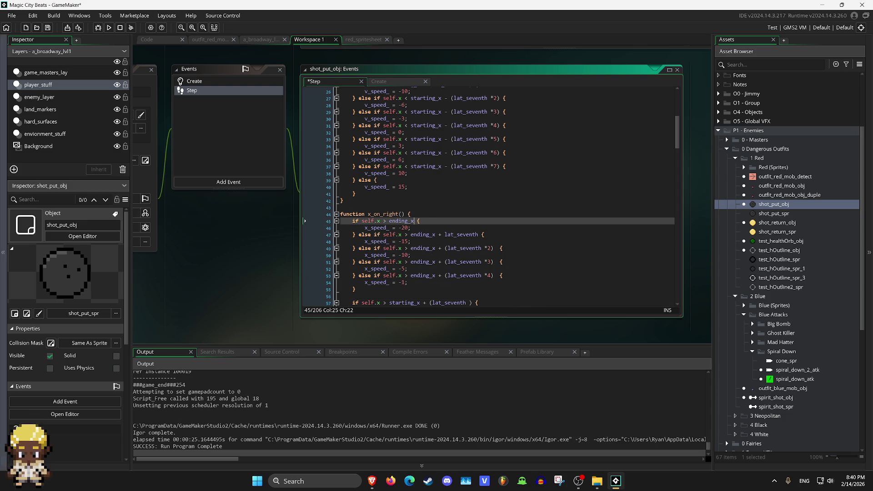
pyautogui.click(109, 28)
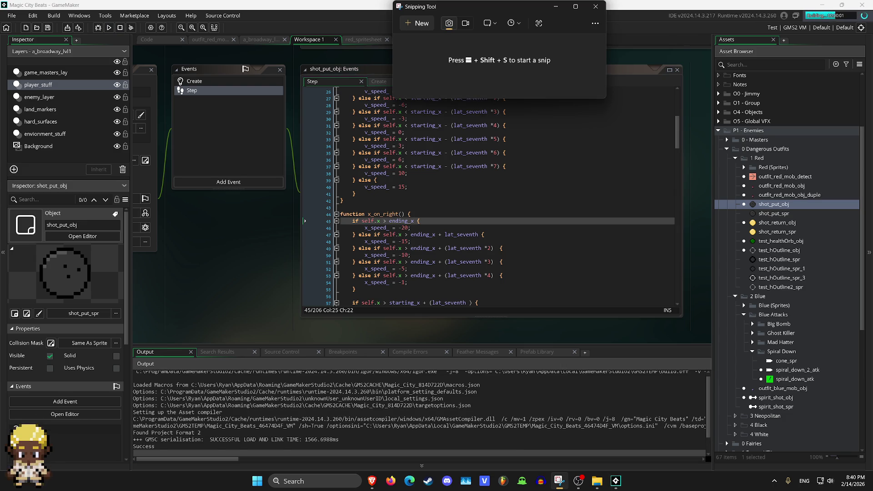
# Snip a screenshot of the shot-put's arc toward the enemy, then close Snipping Tool and the game.
pyautogui.moveTo(517, 14)
pyautogui.mouseDown()
pyautogui.moveTo(615, 47)
pyautogui.moveTo(747, 247)
pyautogui.moveTo(769, 233)
pyautogui.mouseUp()
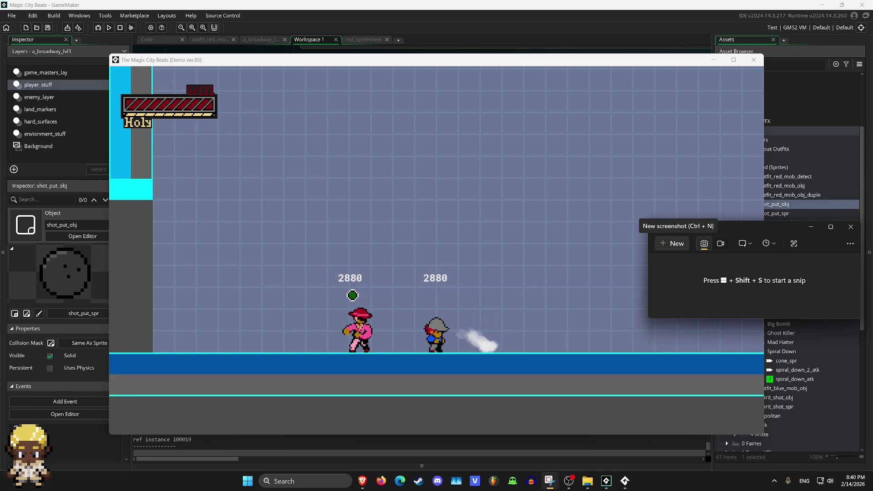
pyautogui.click(672, 243)
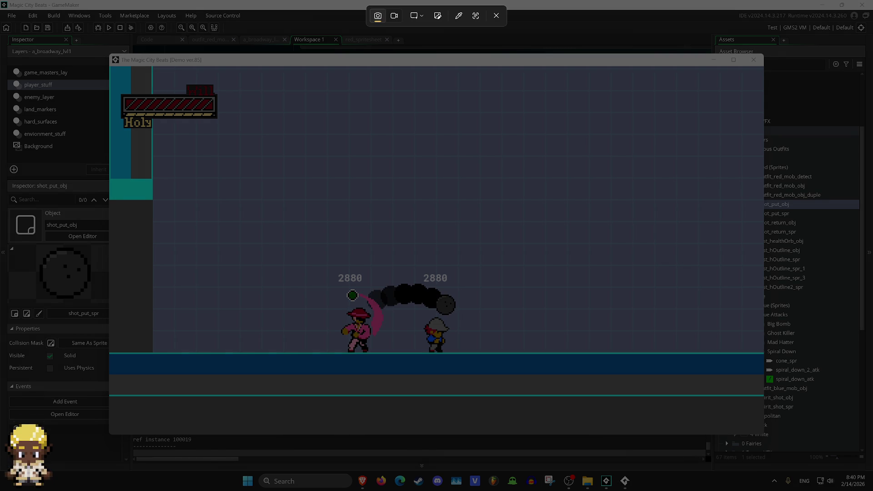
pyautogui.moveTo(262, 244); pyautogui.dragTo(509, 395)
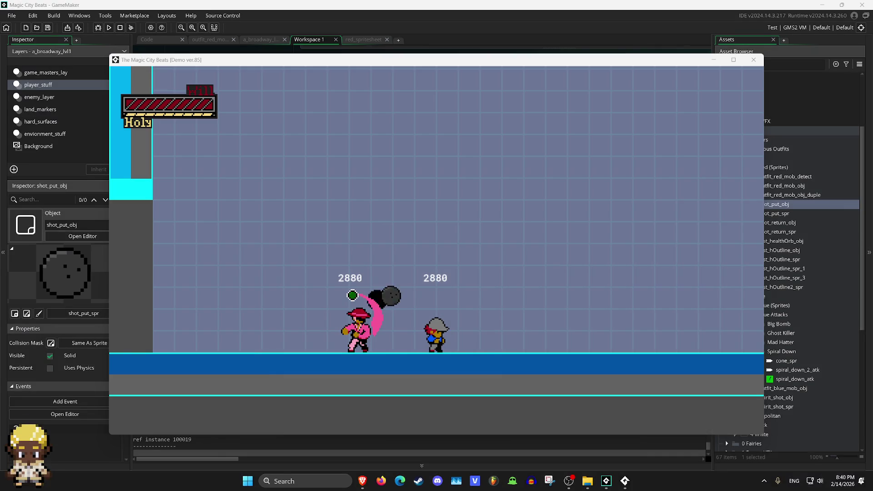
pyautogui.moveTo(805, 217)
pyautogui.mouseDown()
pyautogui.moveTo(371, 105)
pyautogui.moveTo(334, 105)
pyautogui.mouseUp()
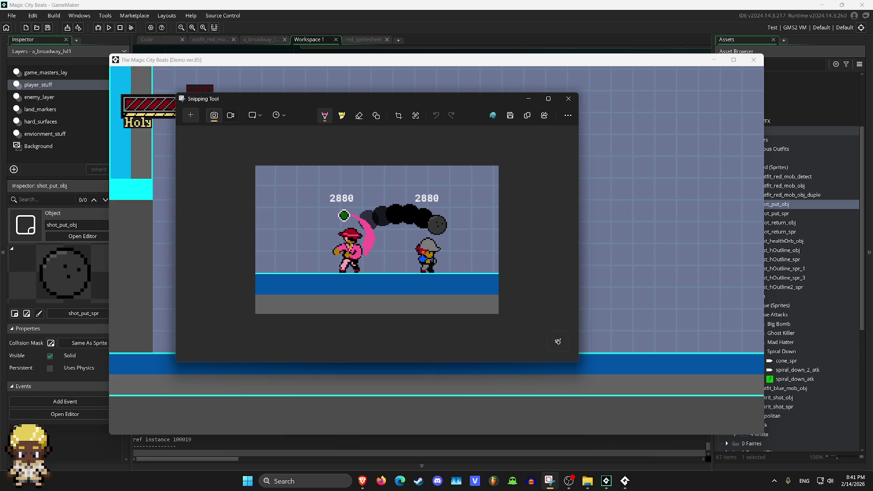
pyautogui.click(568, 98)
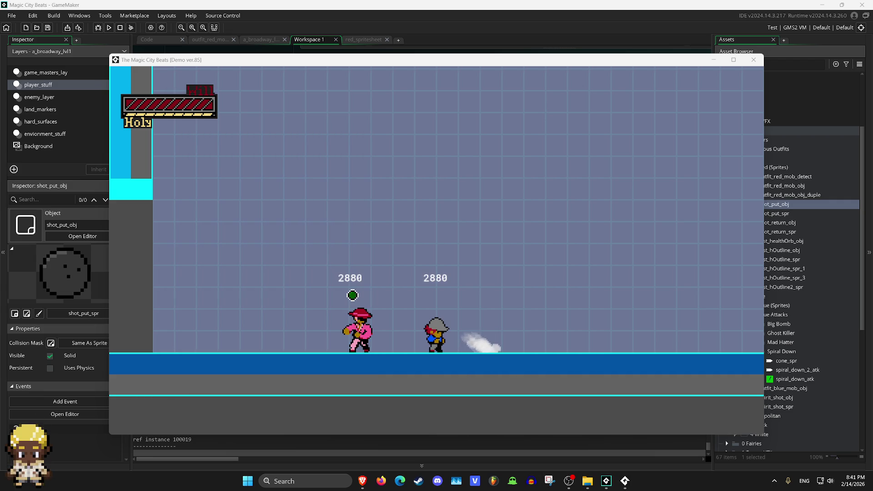
pyautogui.click(753, 59)
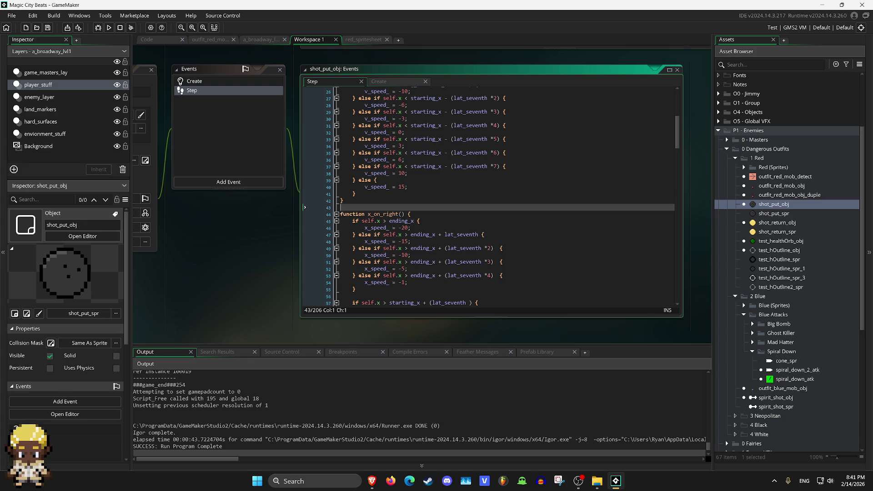
pyautogui.scroll(5, 491, 196)
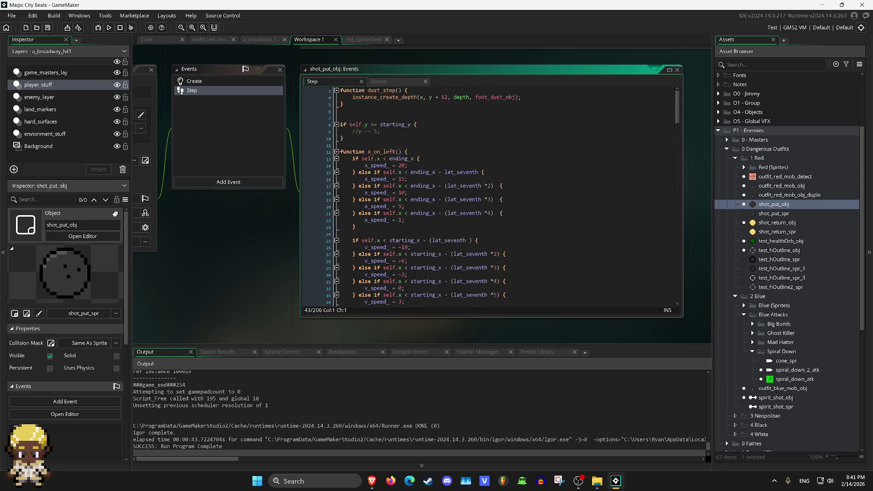
pyautogui.scroll(-4, 491, 195)
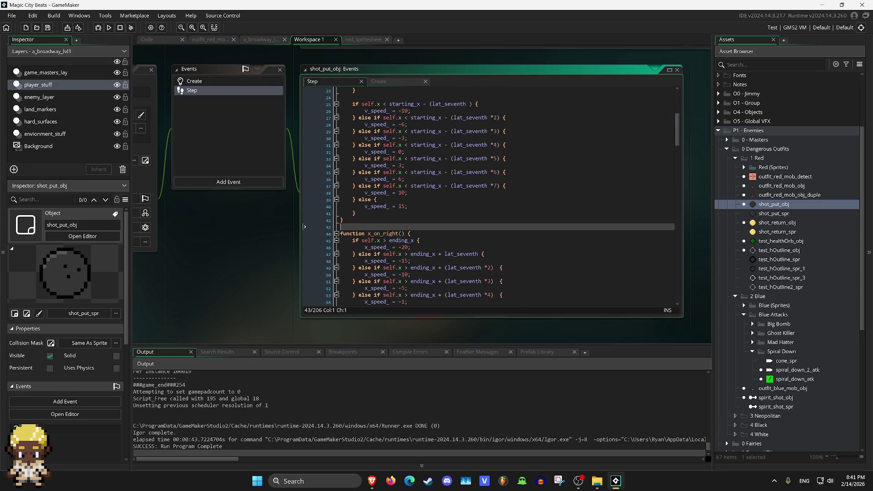
pyautogui.scroll(5, 468, 237)
pyautogui.scroll(-1, 468, 236)
pyautogui.scroll(-19, 468, 237)
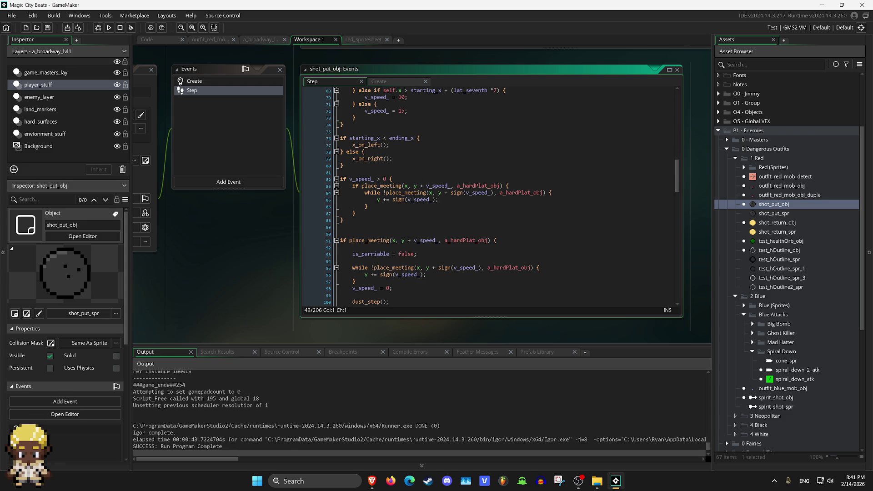
pyautogui.scroll(-3, 468, 237)
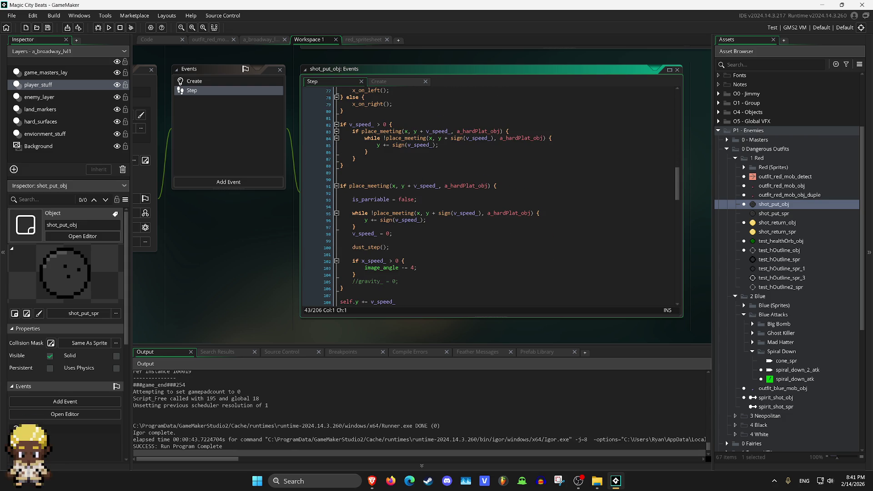
pyautogui.scroll(-8, 491, 195)
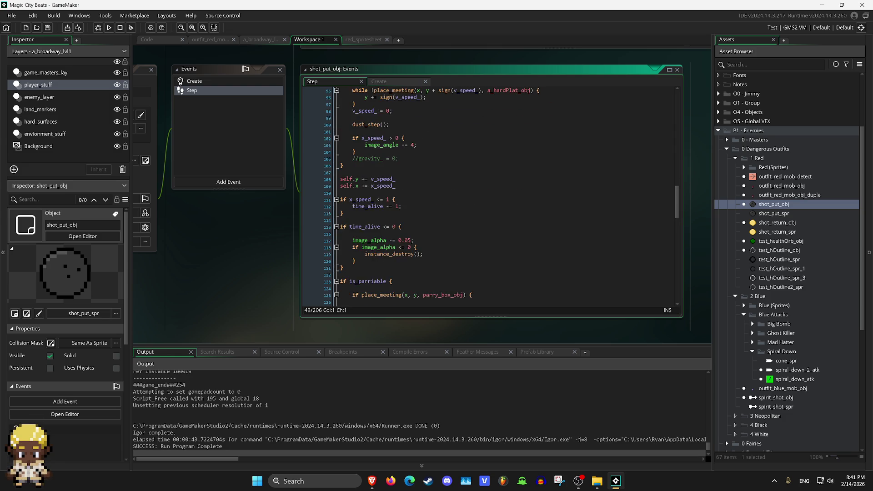
pyautogui.scroll(-16, 491, 196)
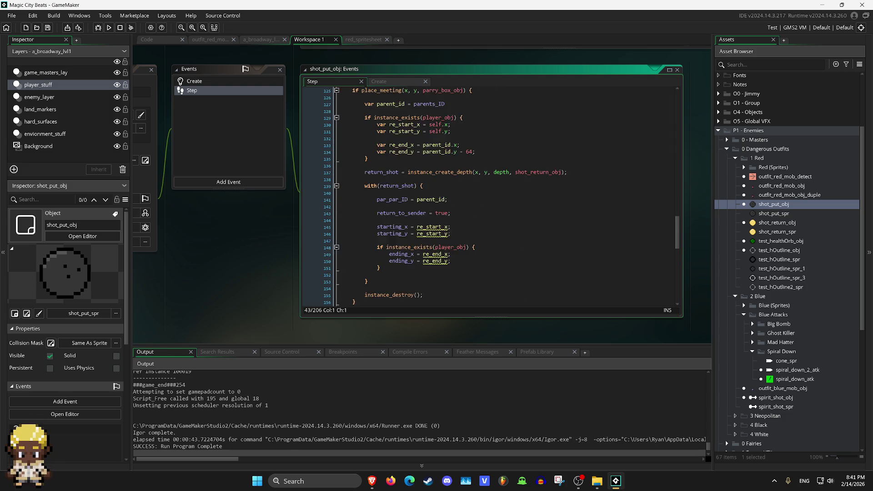
pyautogui.scroll(20, 491, 196)
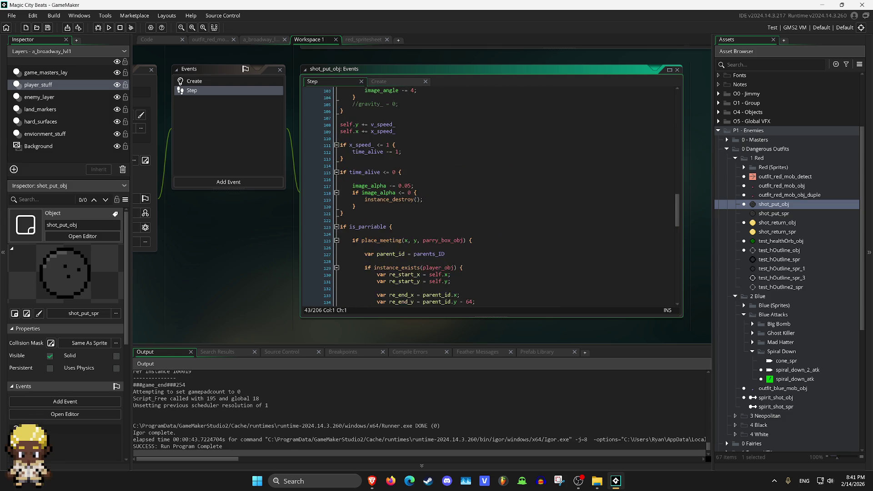
pyautogui.scroll(3, 491, 196)
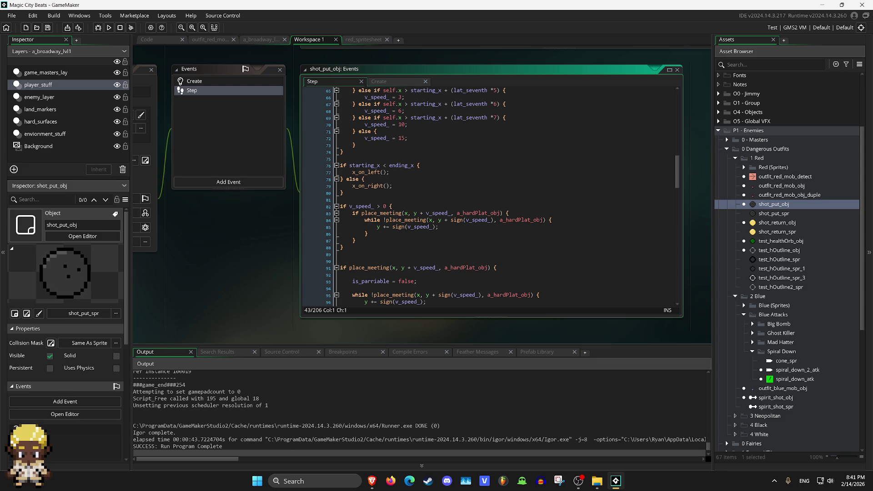
pyautogui.scroll(6, 500, 227)
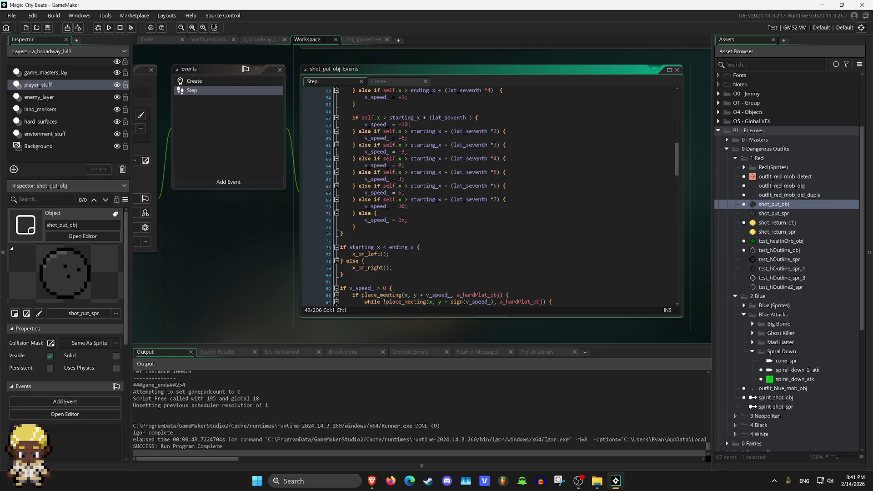
pyautogui.scroll(1, 504, 195)
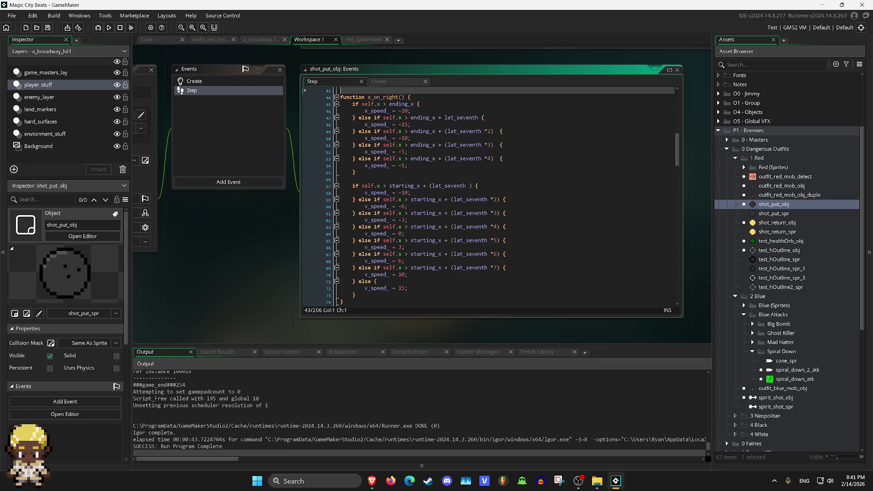
pyautogui.scroll(2, 488, 196)
pyautogui.scroll(9, 500, 195)
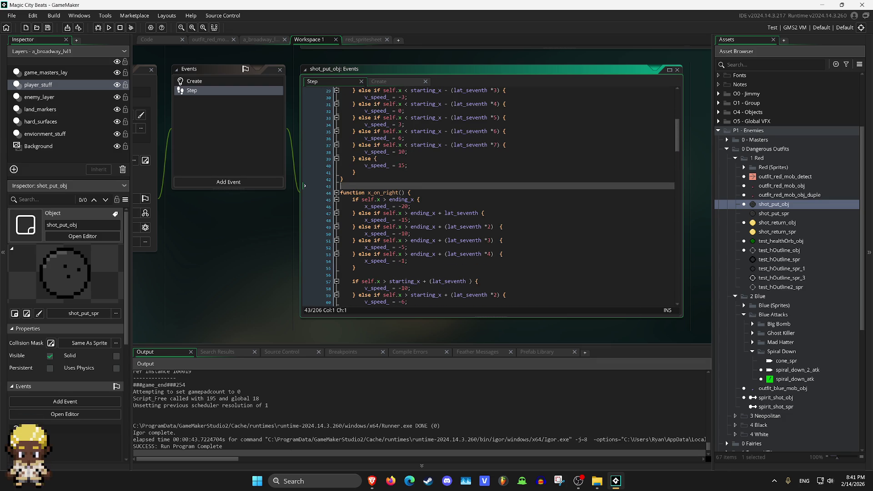
pyautogui.scroll(-1, 504, 200)
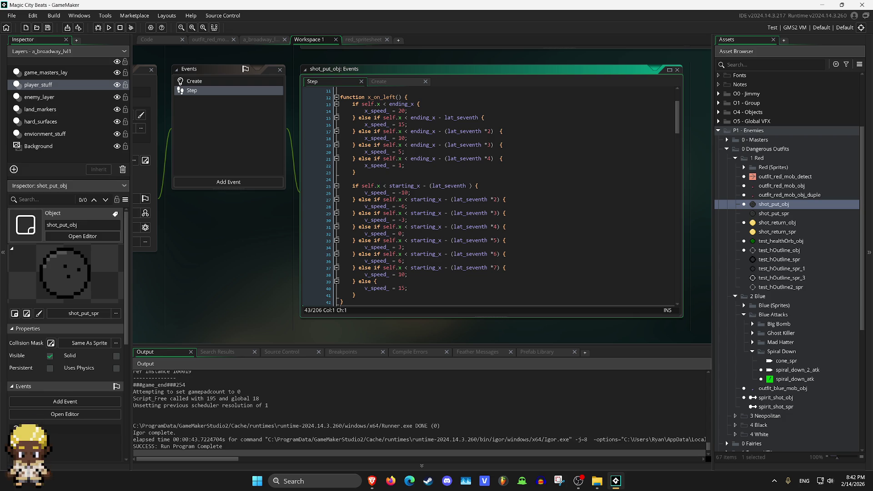
pyautogui.scroll(-5, 304, 199)
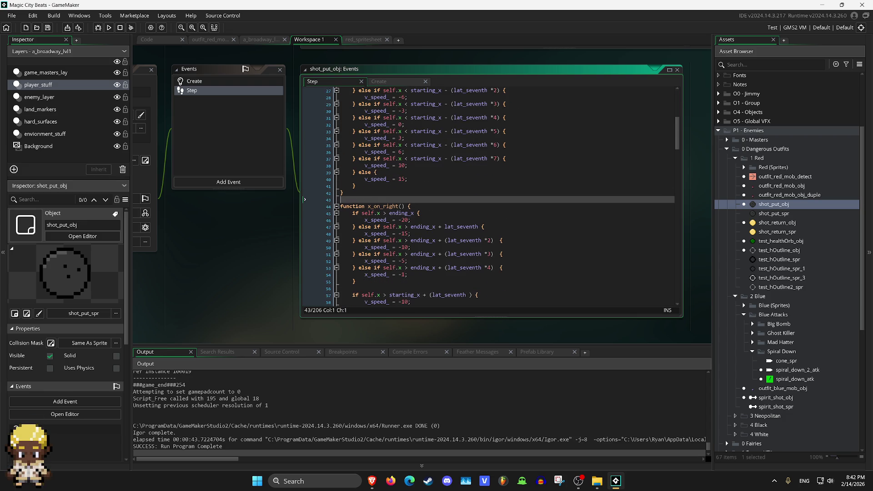
pyautogui.scroll(-5, 488, 195)
pyautogui.scroll(-9, 489, 195)
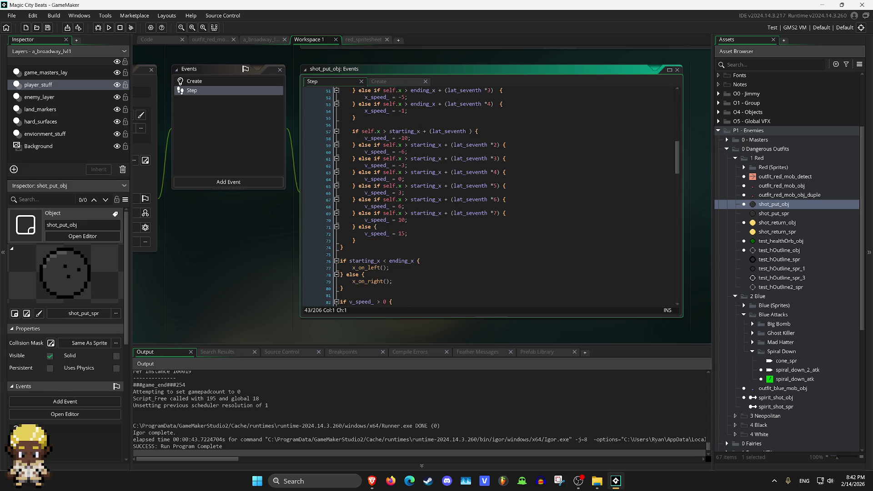
pyautogui.scroll(-1, 439, 196)
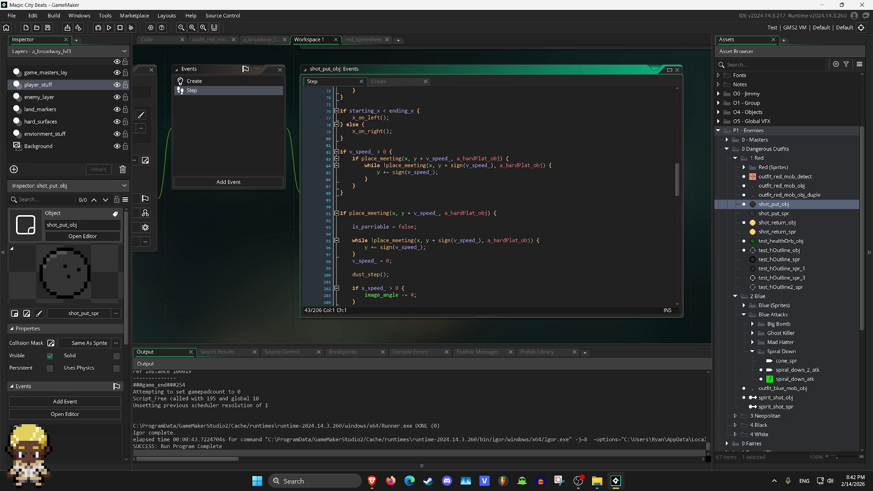
pyautogui.scroll(-5, 489, 195)
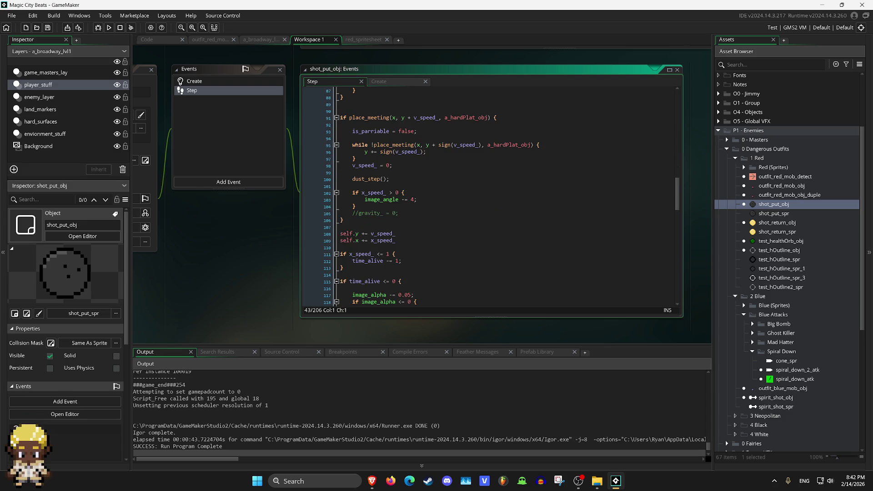
pyautogui.scroll(-1, 489, 195)
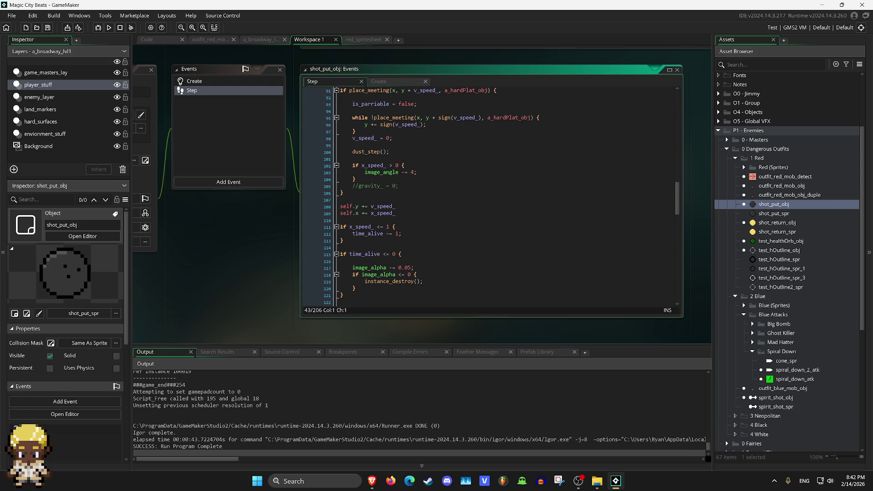
pyautogui.scroll(-5, 488, 196)
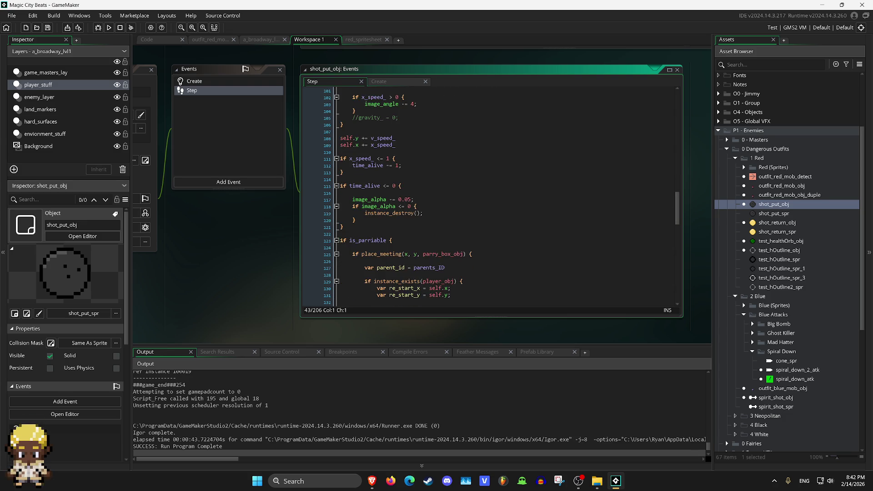
pyautogui.scroll(-1, 489, 196)
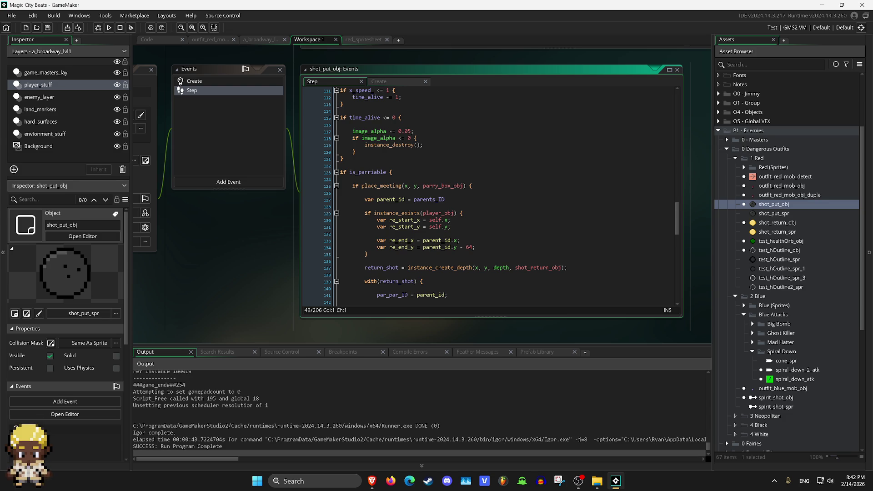
pyautogui.scroll(-1, 447, 193)
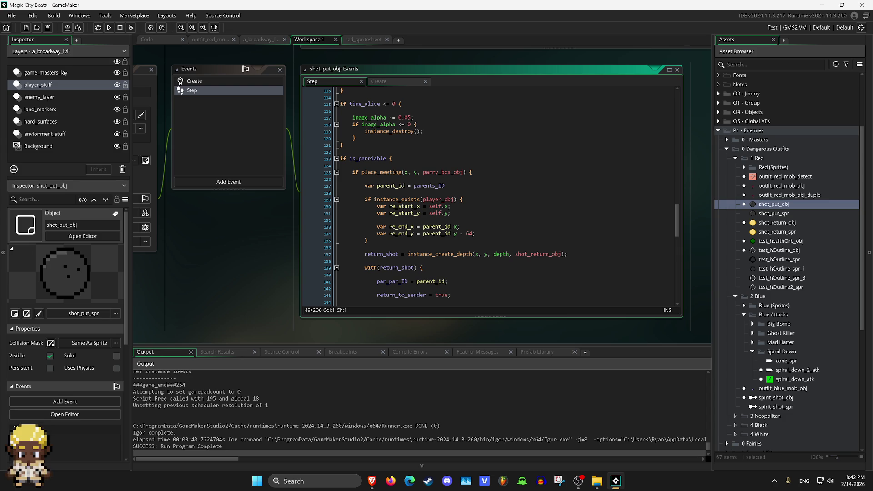
pyautogui.scroll(-1, 446, 197)
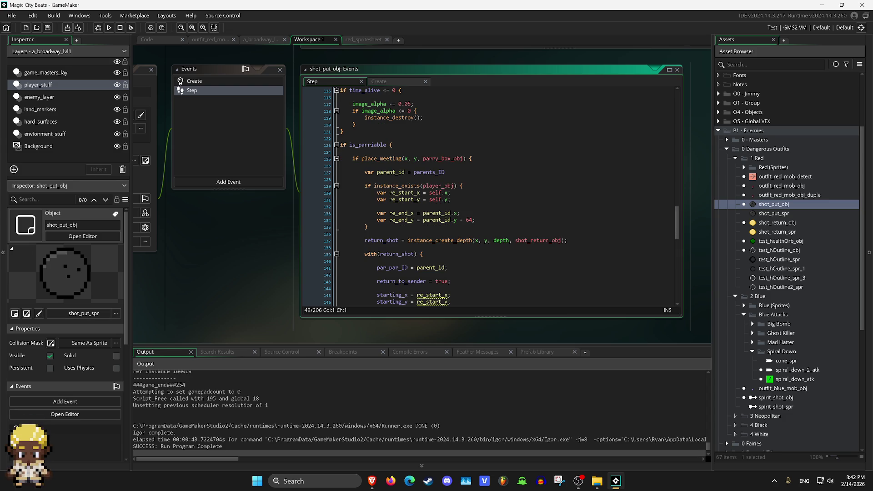
pyautogui.moveTo(676, 222); pyautogui.dragTo(676, 104)
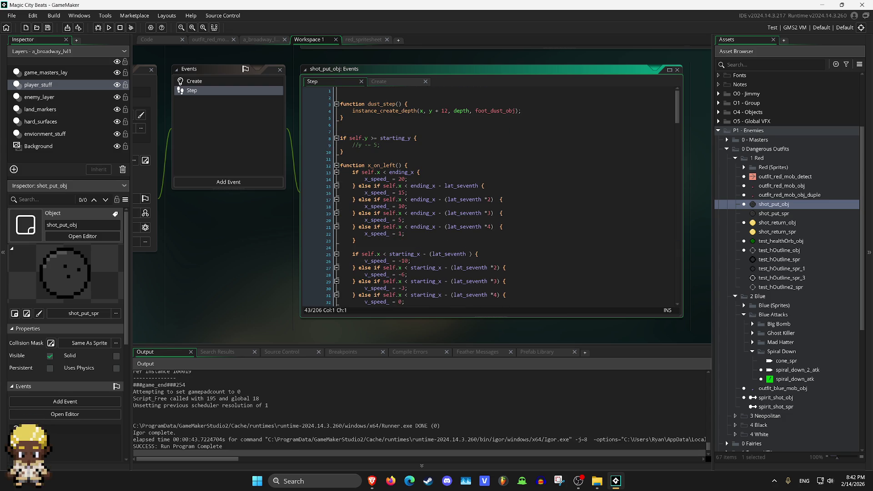
pyautogui.scroll(-2, 500, 196)
pyautogui.scroll(-2, 491, 195)
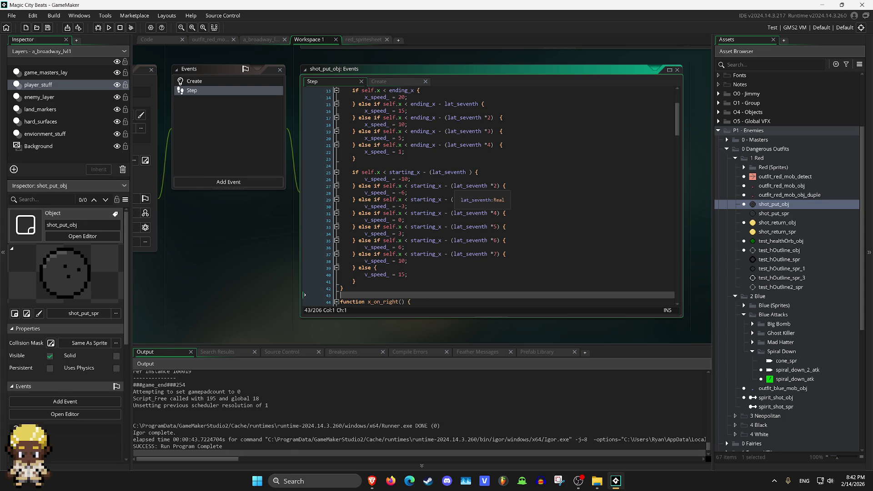
pyautogui.click(413, 178)
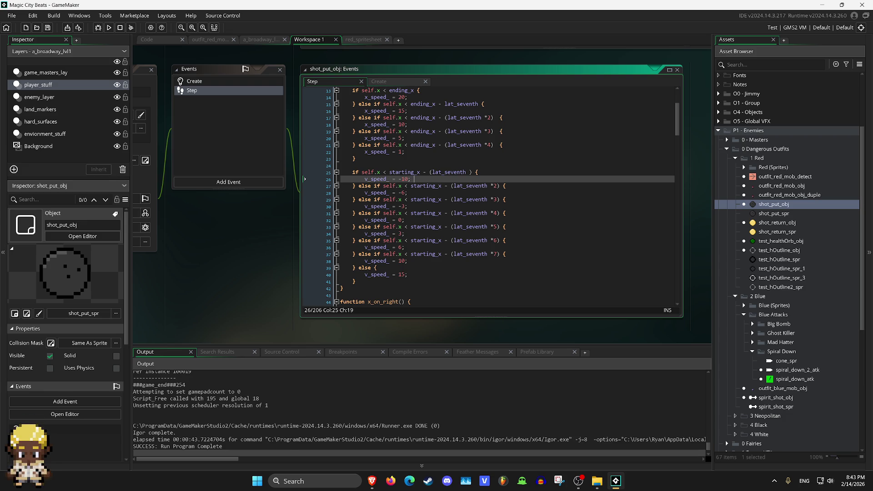
pyautogui.scroll(3, 489, 191)
pyautogui.scroll(-6, 489, 191)
pyautogui.scroll(-2, 489, 191)
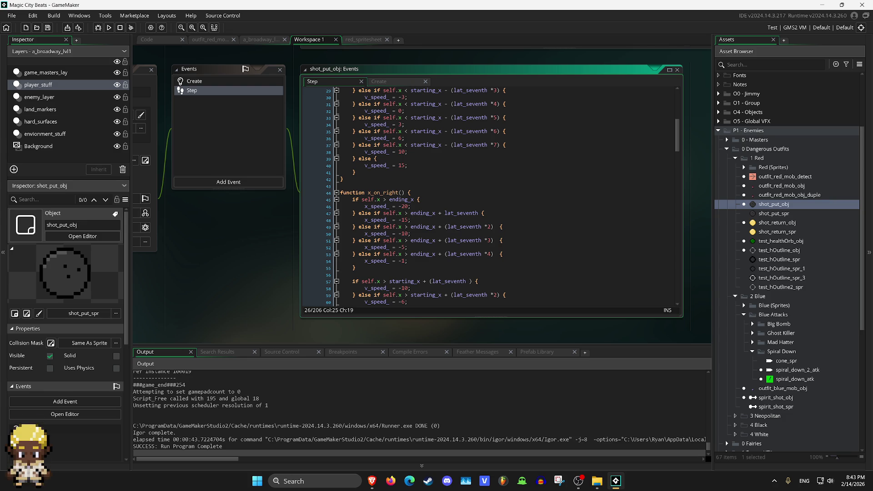
pyautogui.click(194, 81)
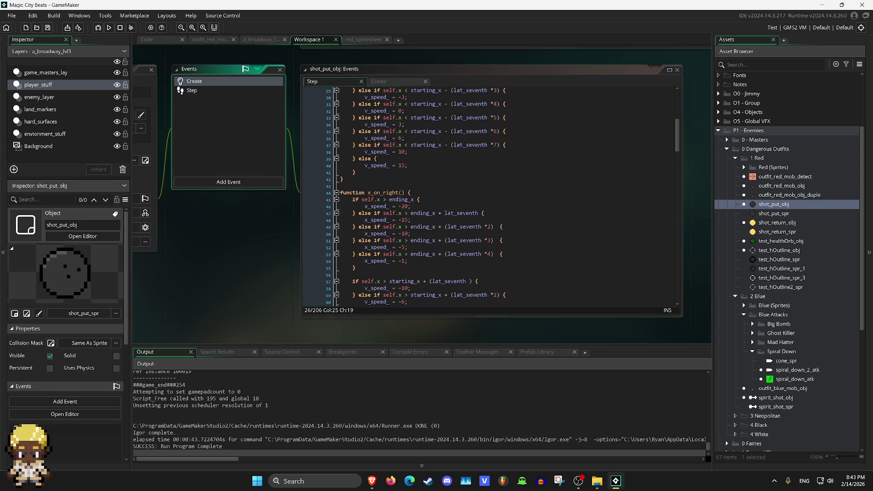
pyautogui.scroll(-3, 490, 196)
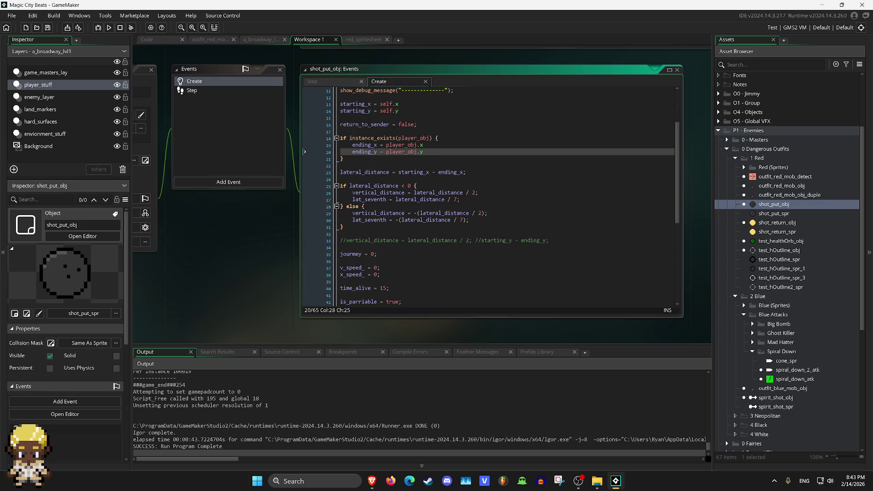
pyautogui.scroll(-2, 490, 196)
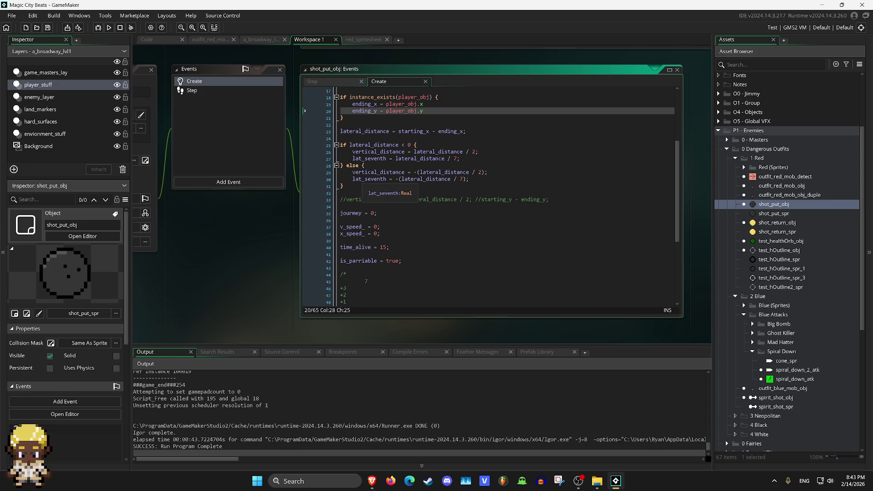
pyautogui.click(470, 179)
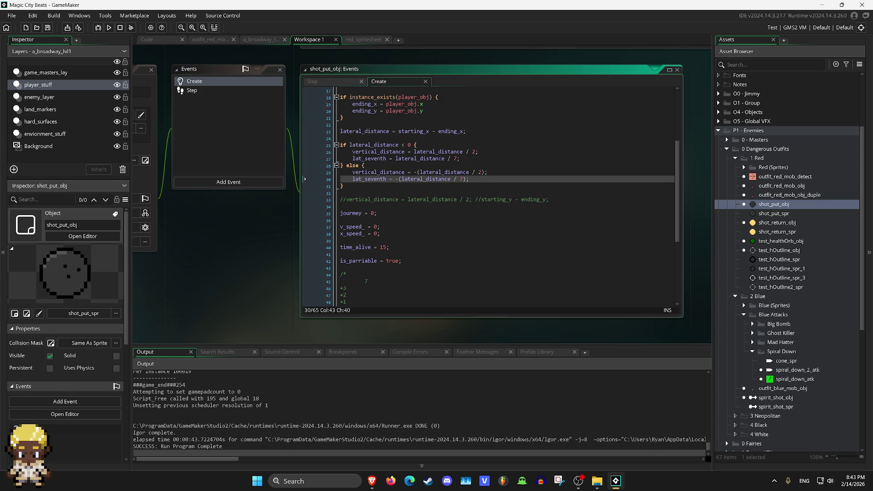
pyautogui.click(191, 90)
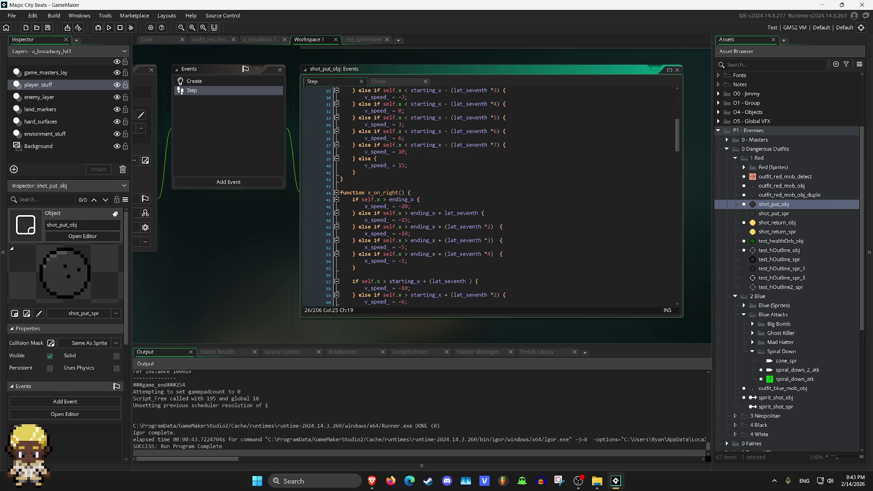
# Change line 25's check to self.x < starting_x - (2*lat_seventh) and start a test build.
pyautogui.scroll(4, 304, 138)
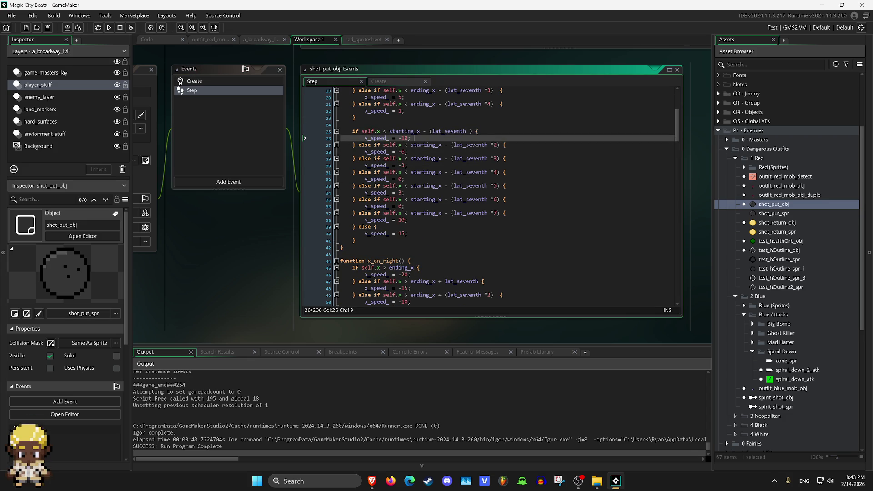
pyautogui.scroll(-1, 490, 196)
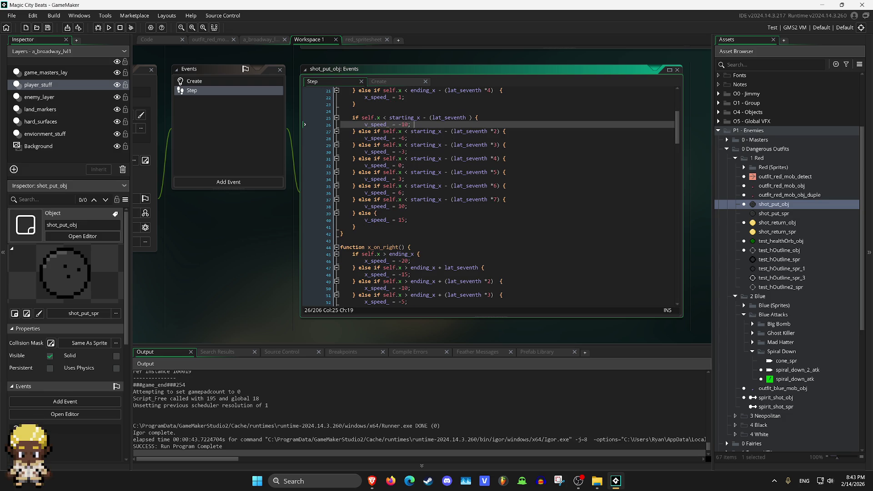
pyautogui.scroll(-1, 489, 196)
pyautogui.scroll(2, 490, 195)
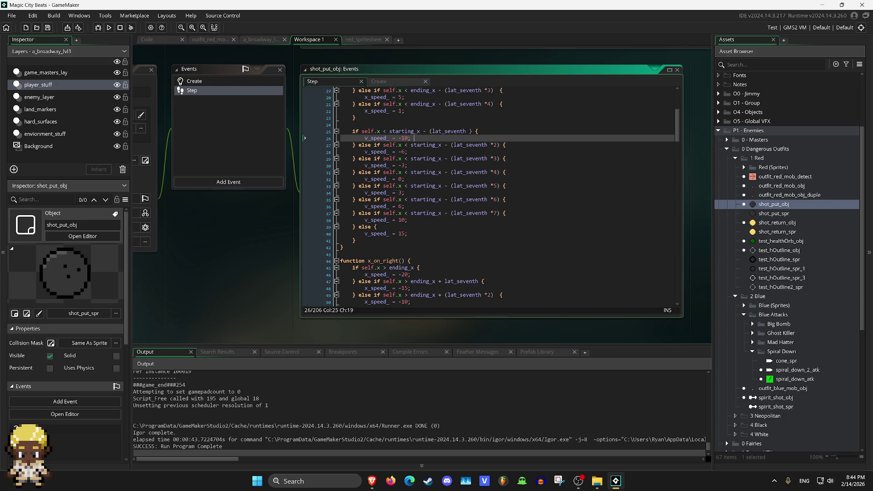
pyautogui.scroll(6, 490, 196)
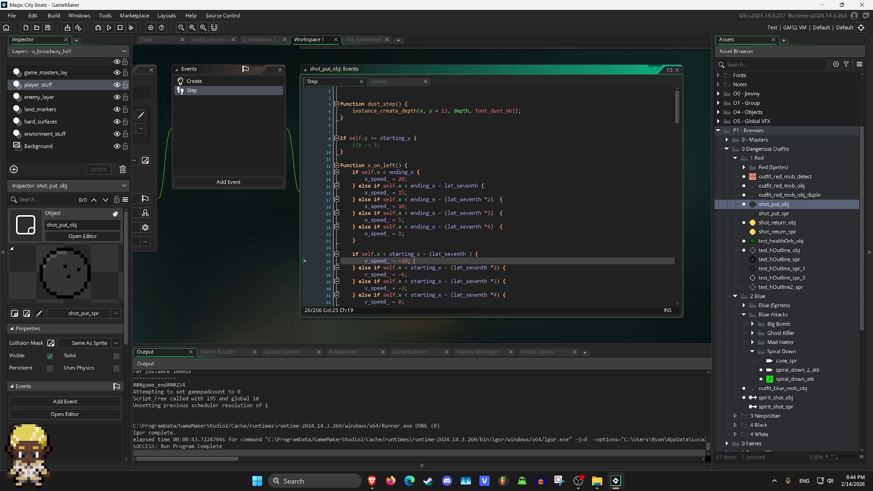
pyautogui.click(434, 253)
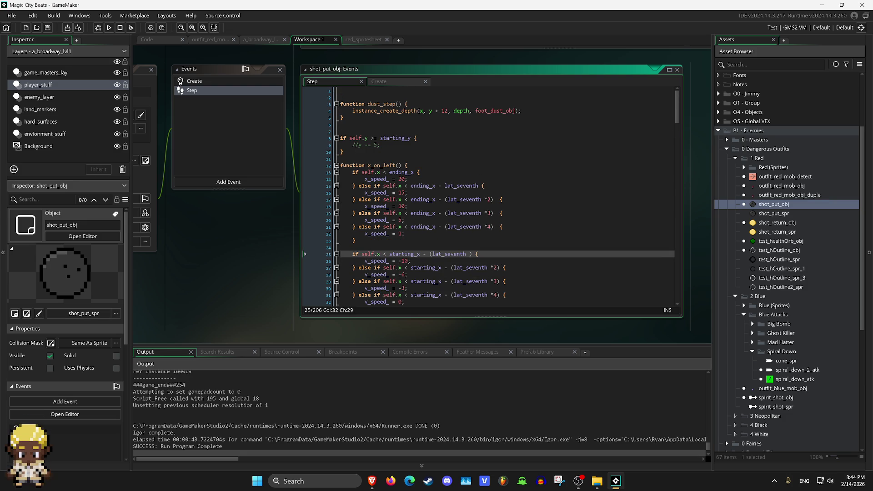
pyautogui.write('2')
pyautogui.write('*')
pyautogui.scroll(-11, 489, 196)
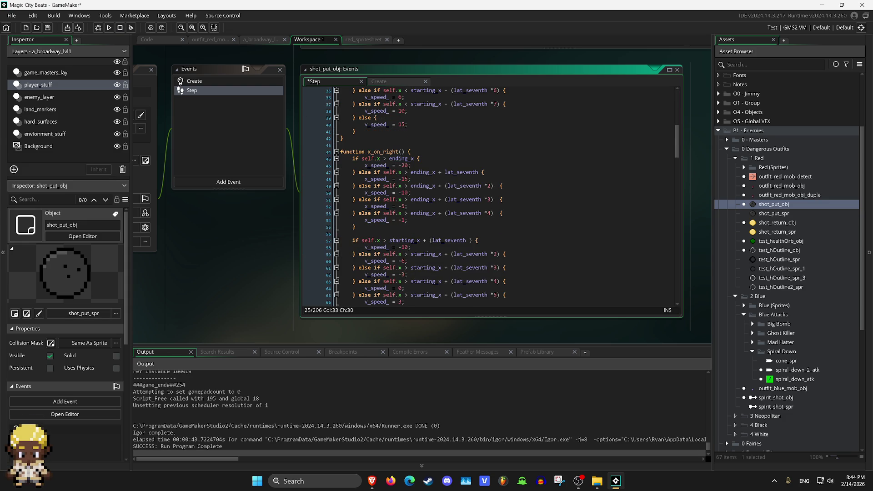
pyautogui.scroll(9, 304, 199)
pyautogui.click(109, 28)
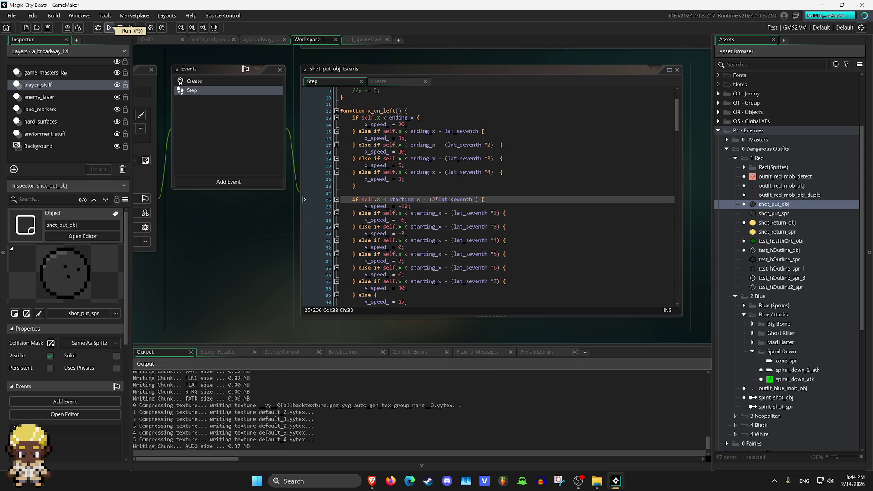
# Walk right and throw two shot-puts to check the landing spot, then close the game.
pyautogui.press('Right')
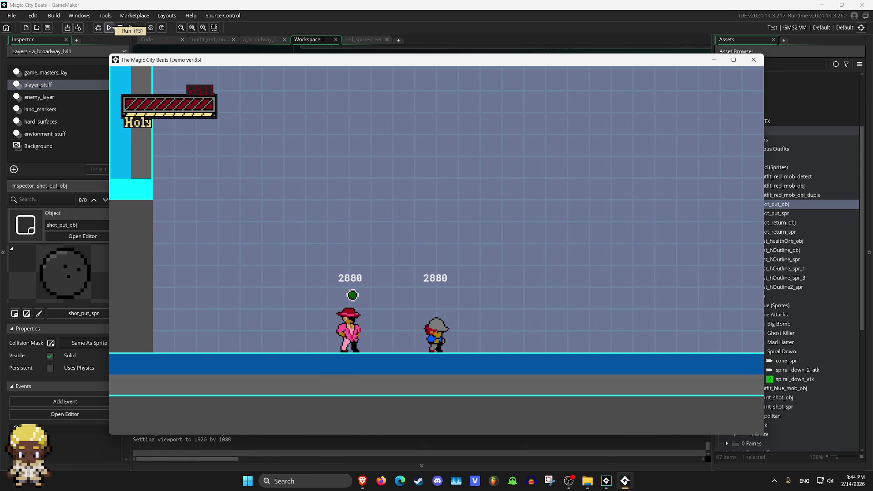
pyautogui.press('z')
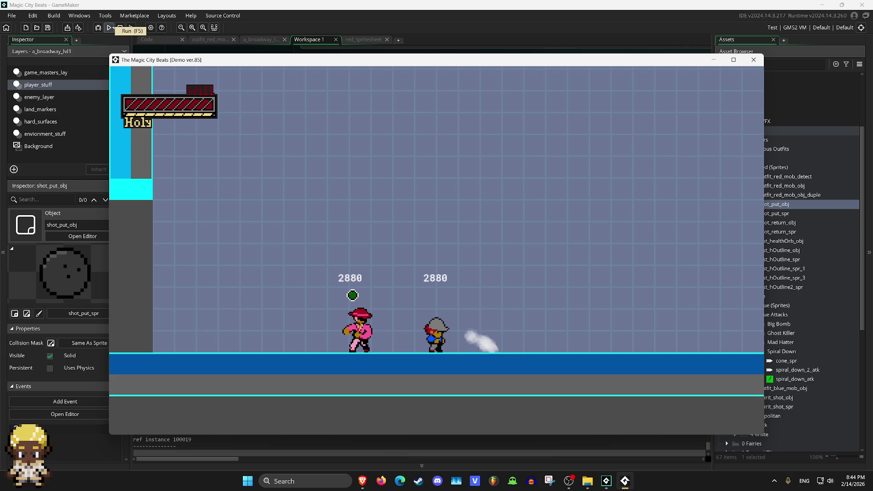
pyautogui.press('z')
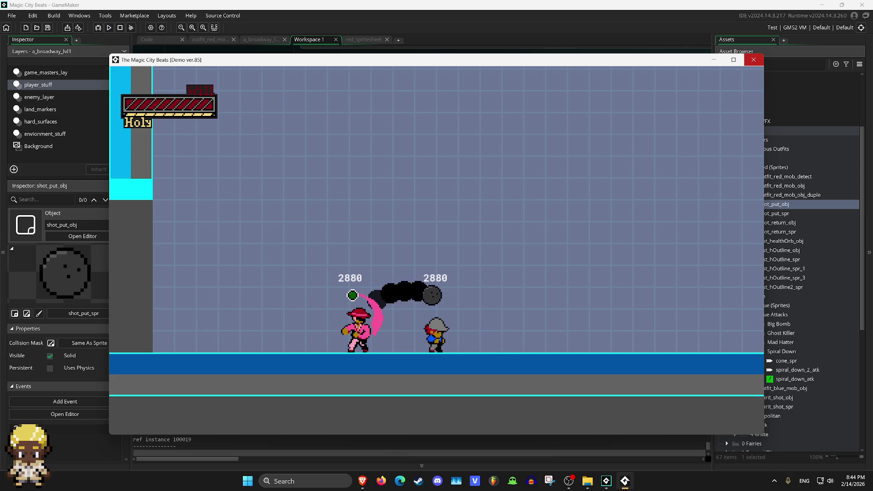
pyautogui.click(753, 60)
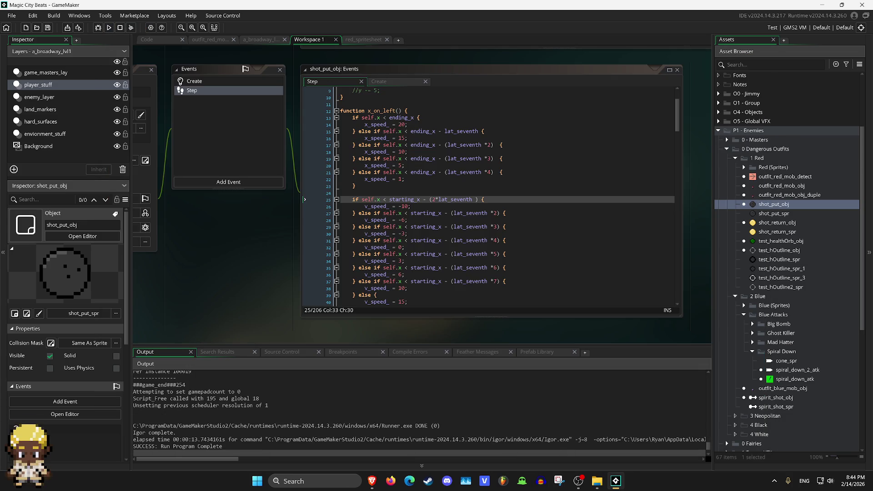
# Change line 25's multiplier from 2 to 7, rerun and test the throw, then close the game.
pyautogui.press('BackSpace')
pyautogui.write('7')
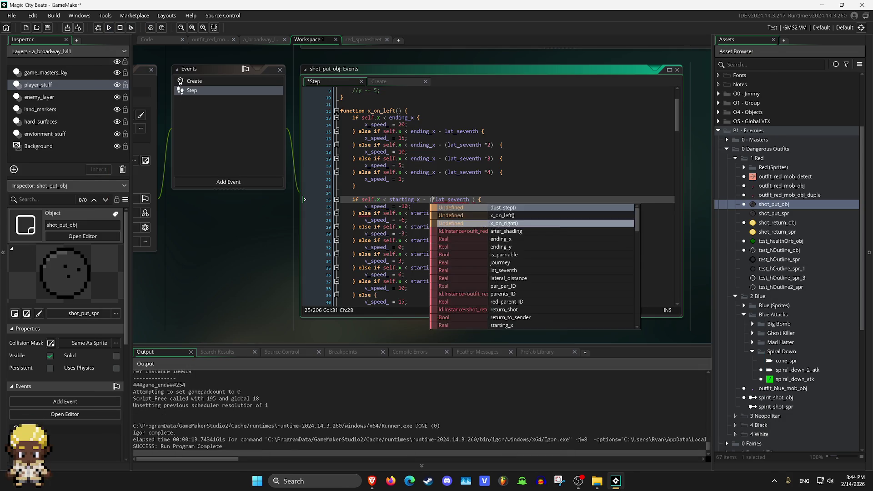
pyautogui.click(109, 28)
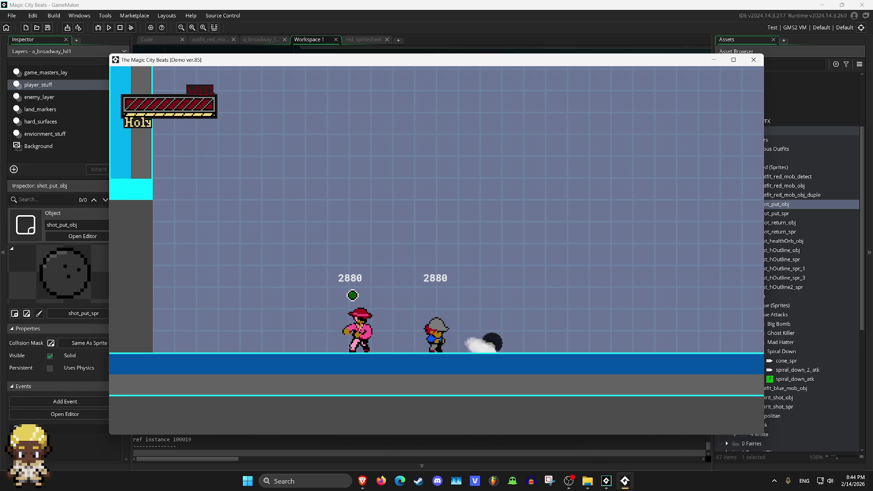
pyautogui.press('Left')
pyautogui.press('Left')
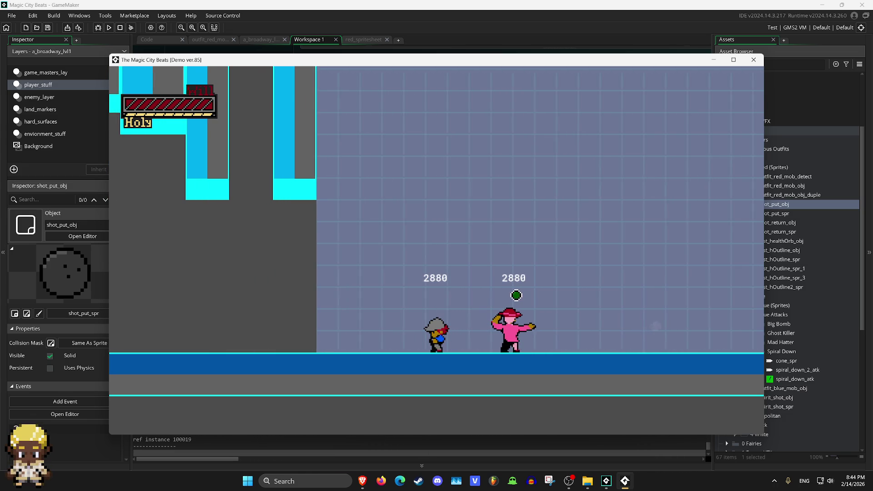
pyautogui.press('Right')
pyautogui.press('Right')
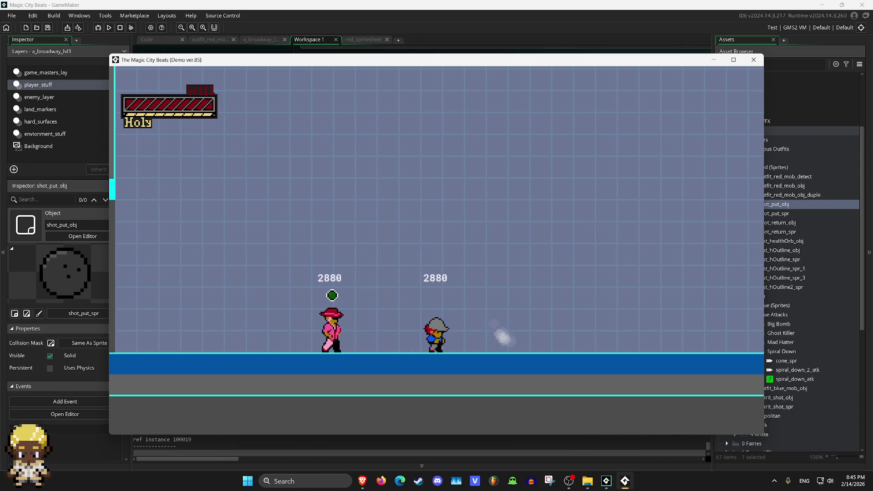
pyautogui.click(753, 59)
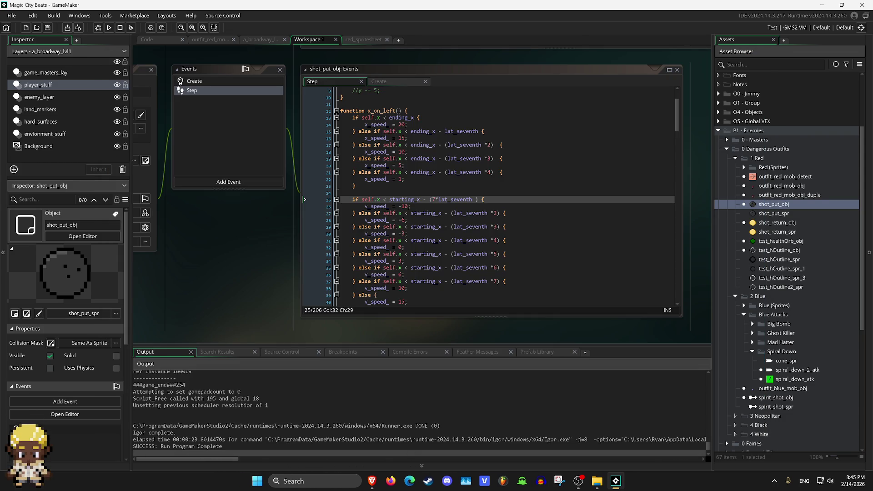
# Set line 25's threshold to lat_seventh/2, run and test an attack, then close the game.
pyautogui.click(439, 199)
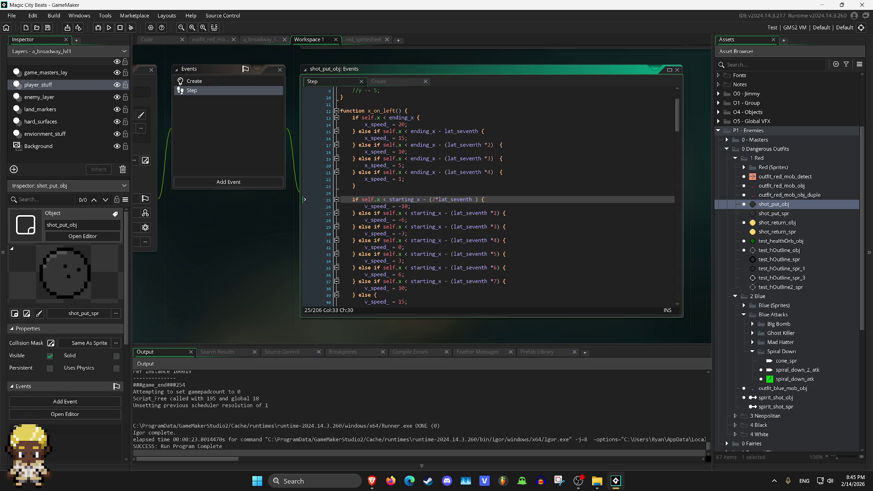
pyautogui.press('BackSpace')
pyautogui.press('BackSpace')
pyautogui.write('/2')
pyautogui.click(110, 28)
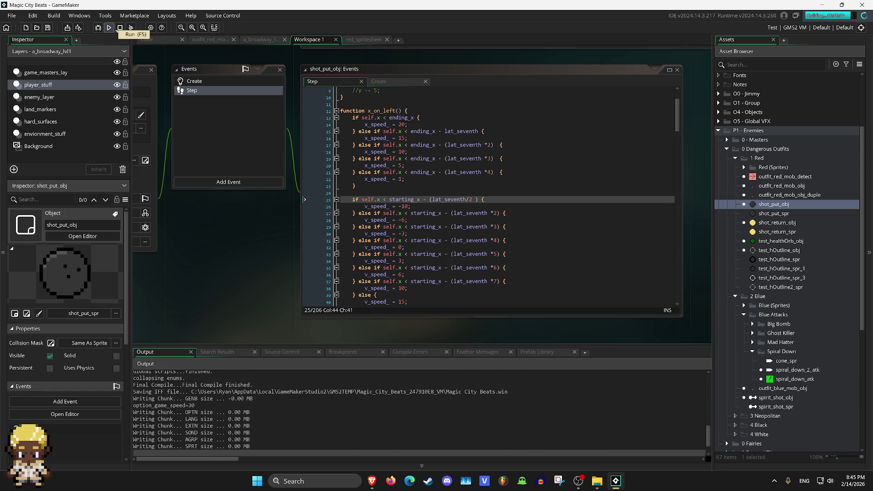
pyautogui.press('Right')
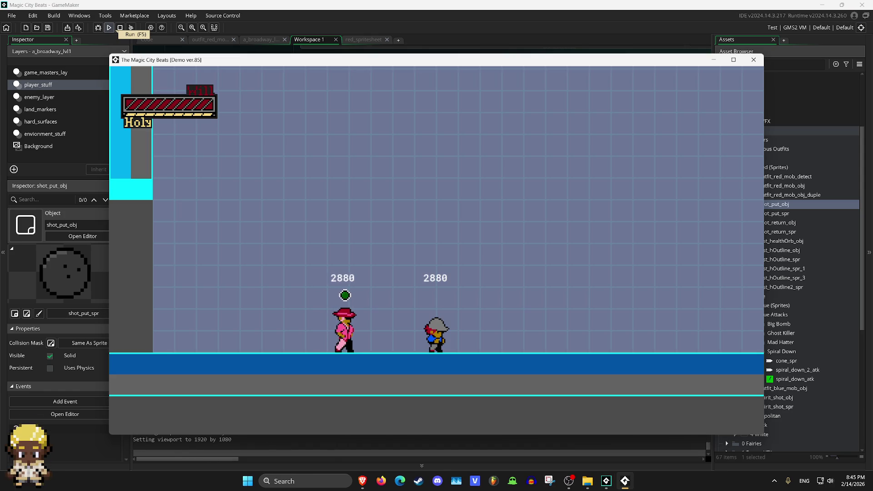
pyautogui.press('space')
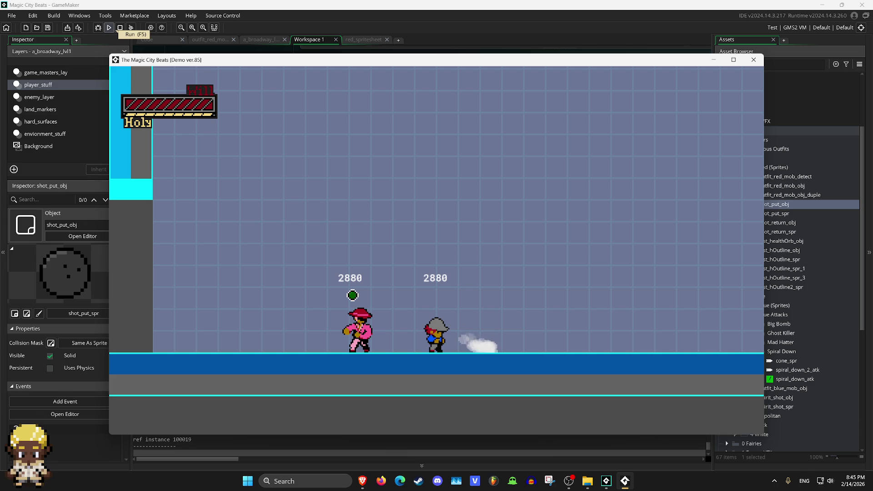
pyautogui.click(753, 59)
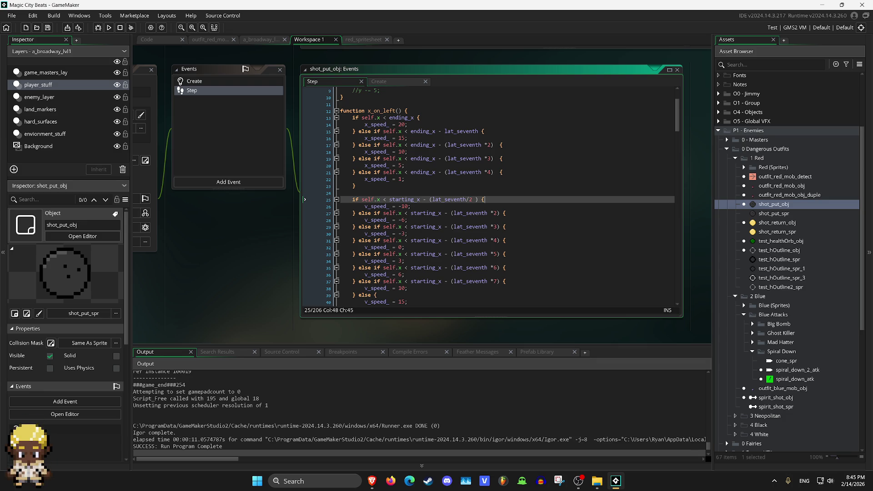
# Remove the /2 so the threshold is plain lat_seventh again.
pyautogui.press('Left')
pyautogui.press('Left')
pyautogui.press('Left')
pyautogui.press('BackSpace')
pyautogui.press('BackSpace')
pyautogui.click(304, 274)
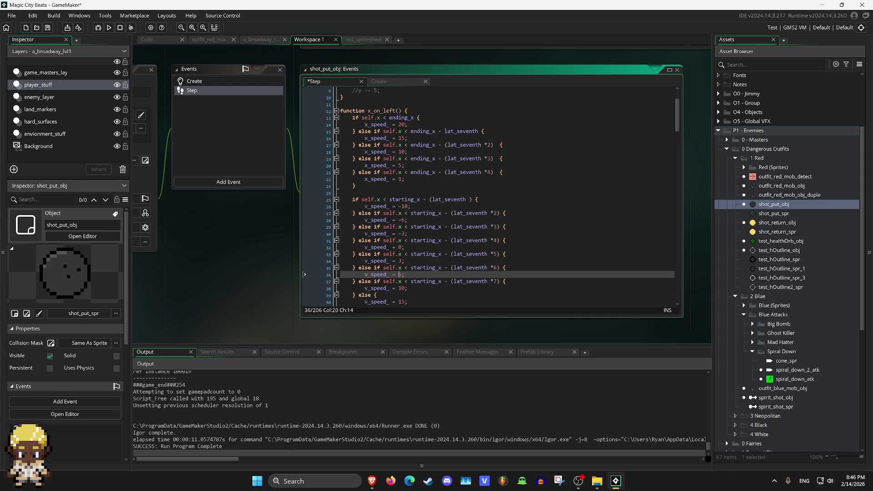
# Set line 36's v_speed_ to 8, run the game and test a throw, then close it.
pyautogui.write('8')
pyautogui.press('F5')
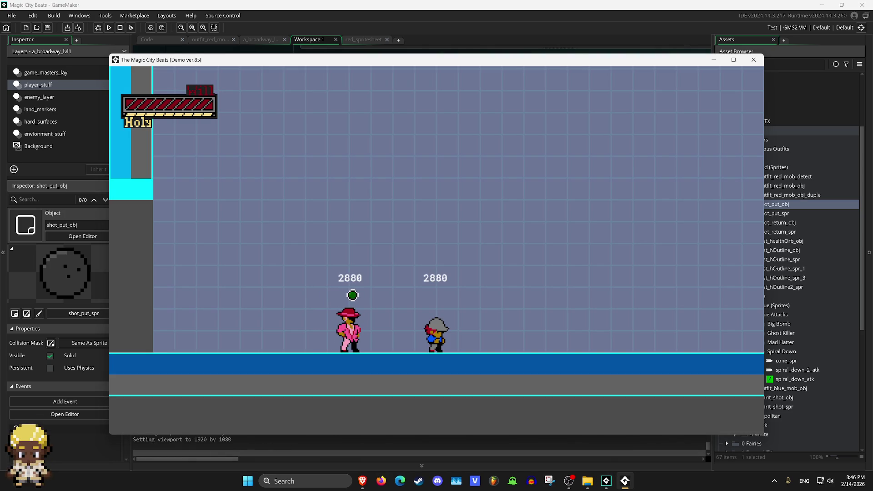
pyautogui.press('x')
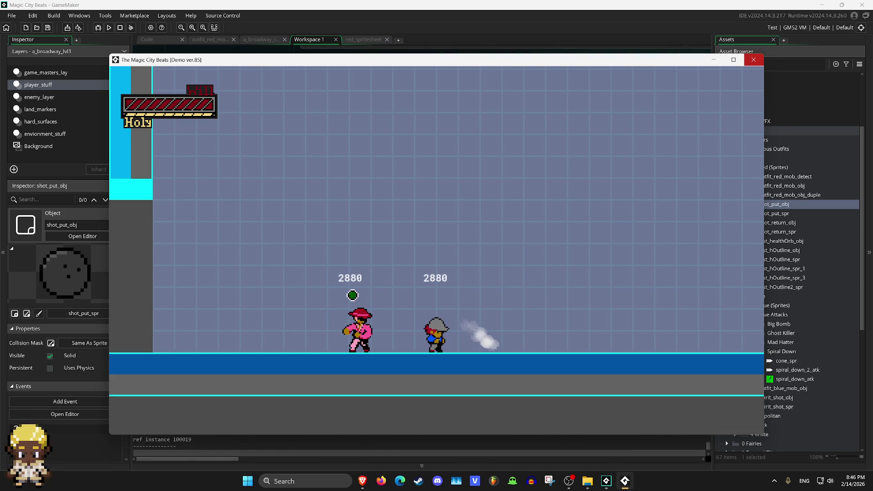
pyautogui.click(753, 60)
# Restore line 36 to 6, set line 38 to 15 and line 40 to 20, then rerun.
pyautogui.click(505, 281)
pyautogui.click(402, 274)
pyautogui.press('BackSpace')
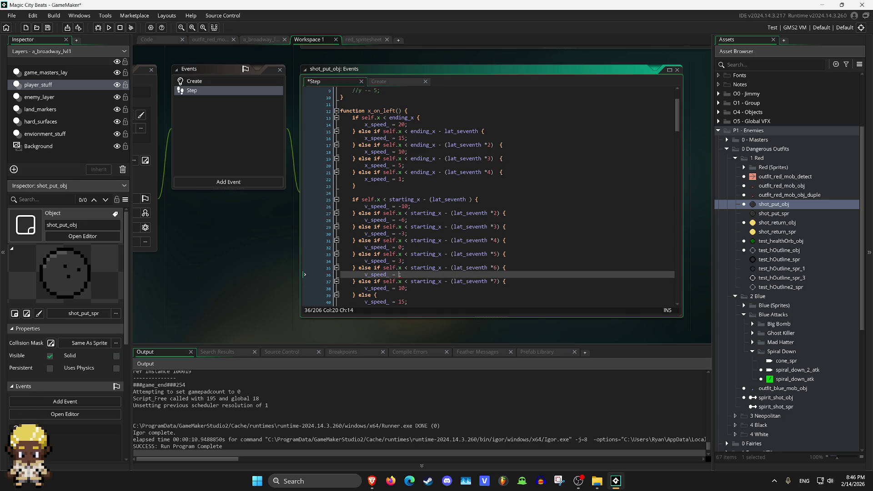
pyautogui.write('6')
pyautogui.scroll(-2, 401, 274)
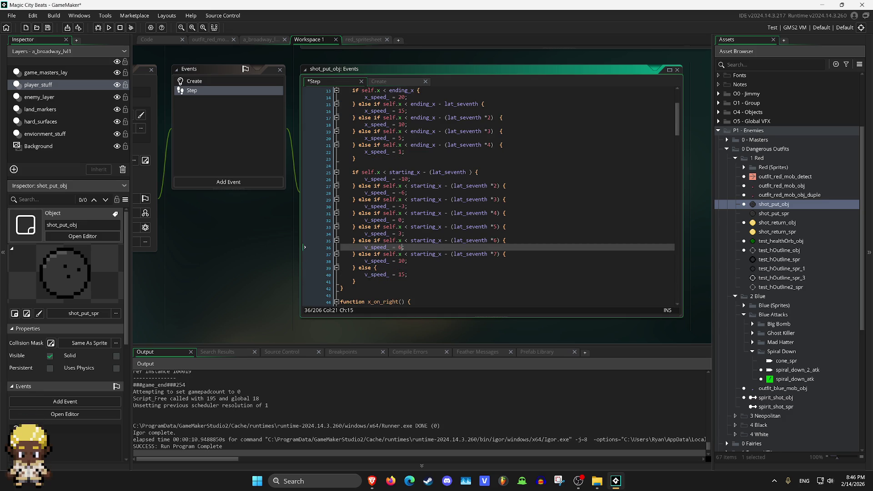
pyautogui.click(413, 261)
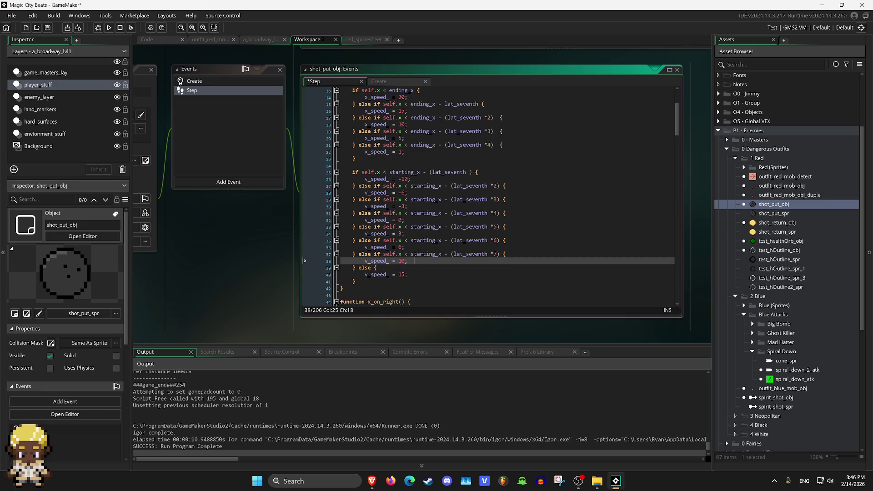
pyautogui.press('BackSpace')
pyautogui.write('5')
pyautogui.press('Down')
pyautogui.press('Down')
pyautogui.press('BackSpace')
pyautogui.press('BackSpace')
pyautogui.write('20')
pyautogui.click(109, 28)
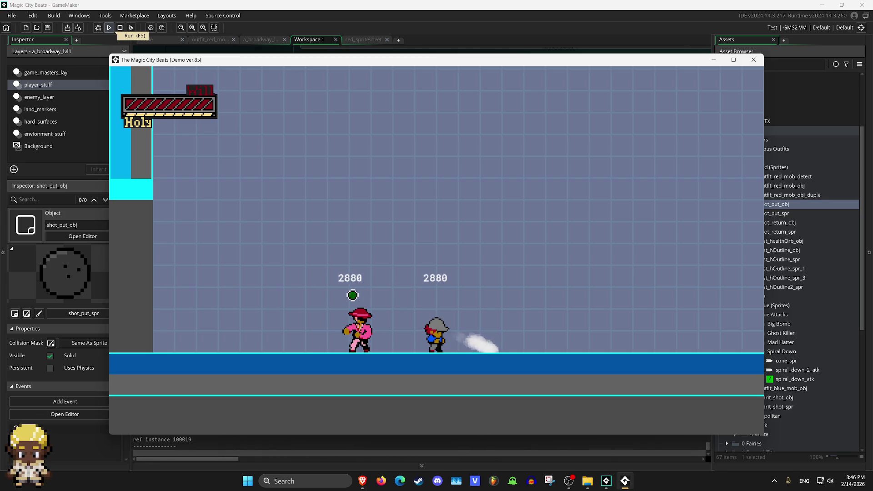
# Walk the player both ways and throw with x, watching the shot-put roll past the enemy, then quit.
pyautogui.press('Left')
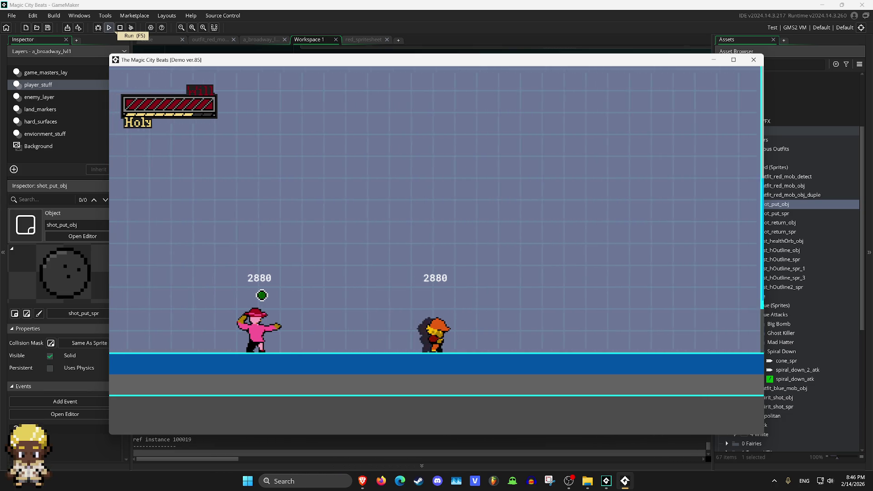
pyautogui.press('Right')
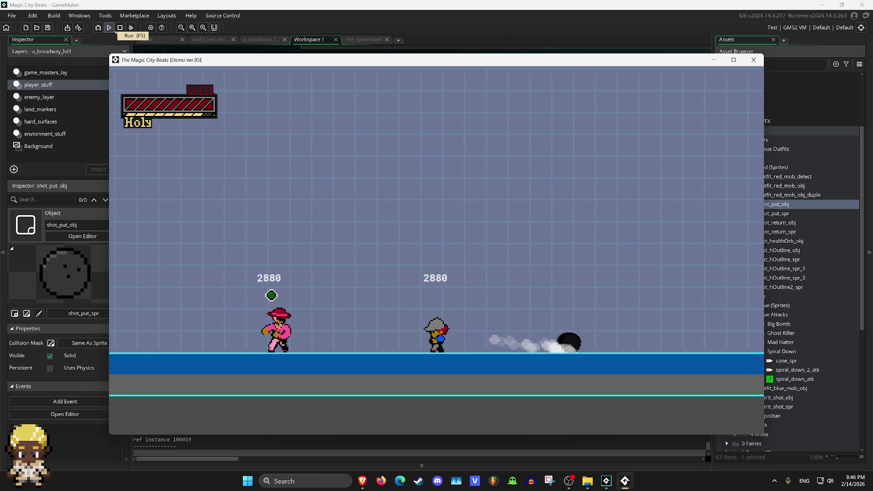
pyautogui.press('Right')
pyautogui.press('Left')
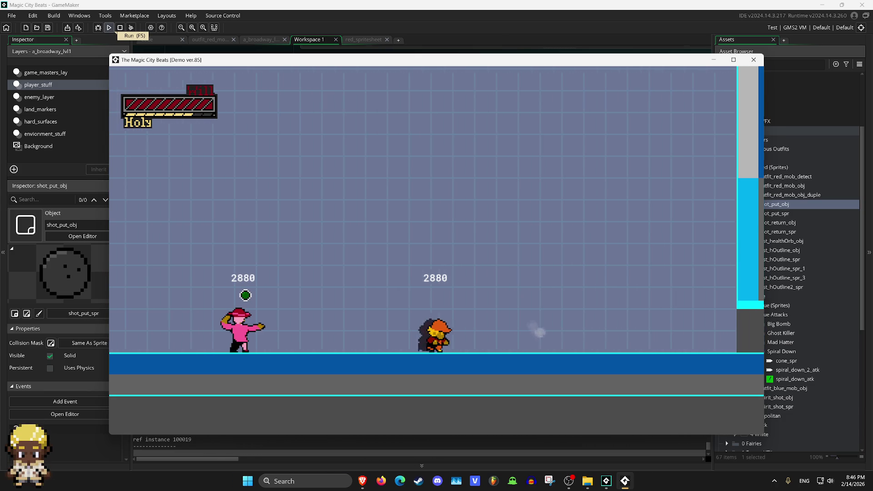
pyautogui.press('x')
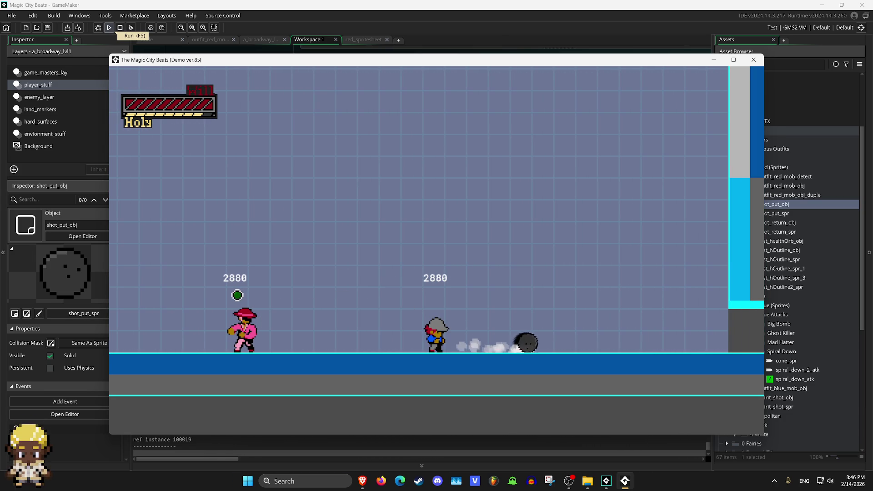
pyautogui.press('Escape')
pyautogui.click(414, 220)
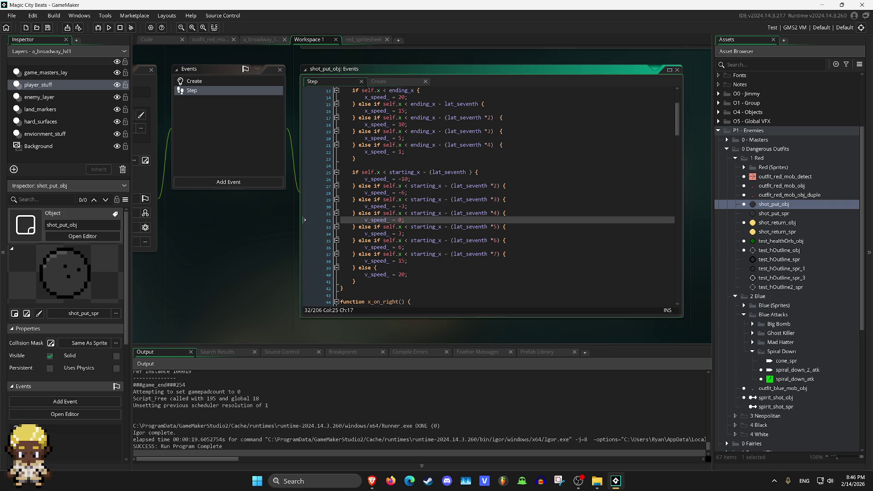
# Change the v_speed_ values on lines 34, 36, 38 and 40 to 5, 8, 12 and 15.
pyautogui.click(505, 226)
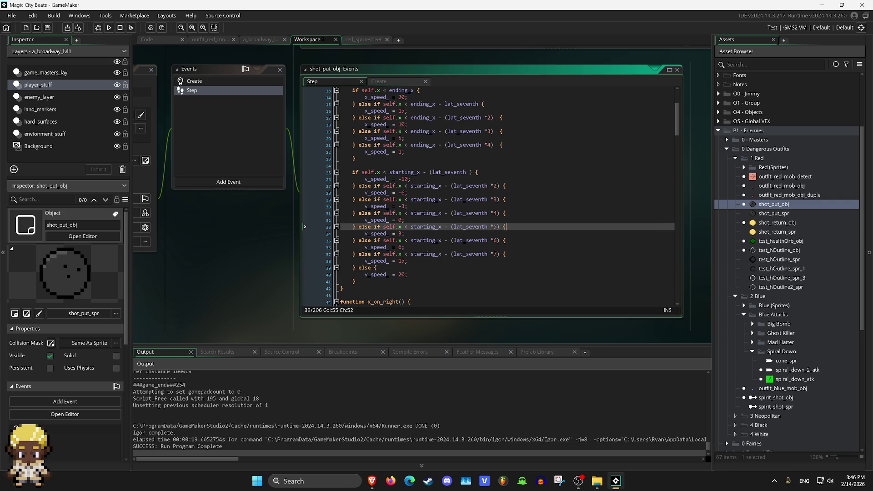
pyautogui.press('Down')
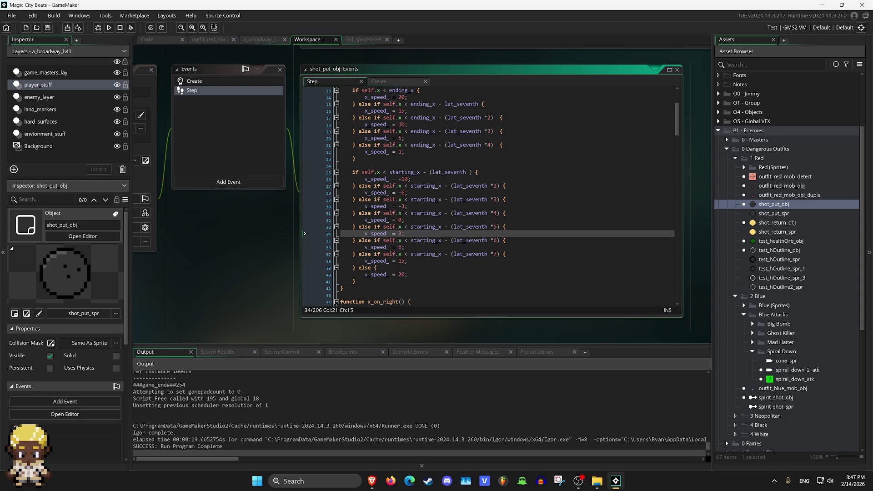
pyautogui.press('BackSpace')
pyautogui.write('5')
pyautogui.press('Down')
pyautogui.press('Down')
pyautogui.write('8')
pyautogui.press('Left')
pyautogui.press('BackSpace')
pyautogui.press('Down')
pyautogui.press('Down')
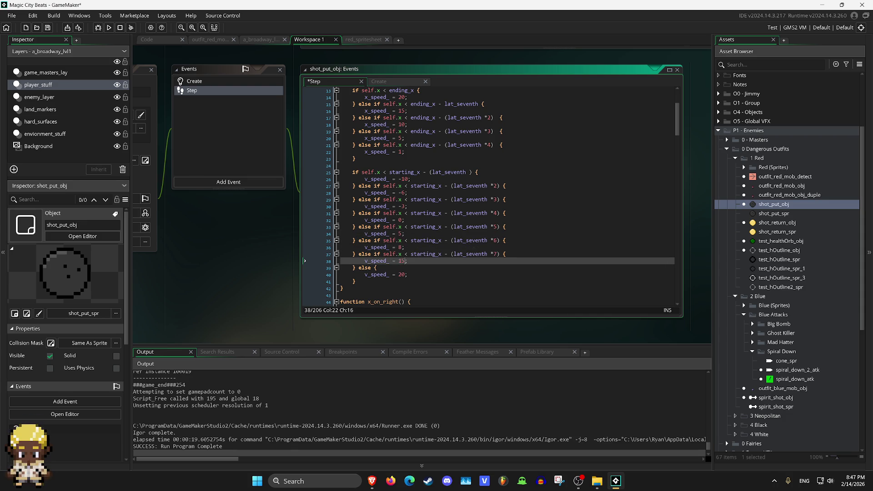
pyautogui.press('BackSpace')
pyautogui.write('2')
pyautogui.click(406, 275)
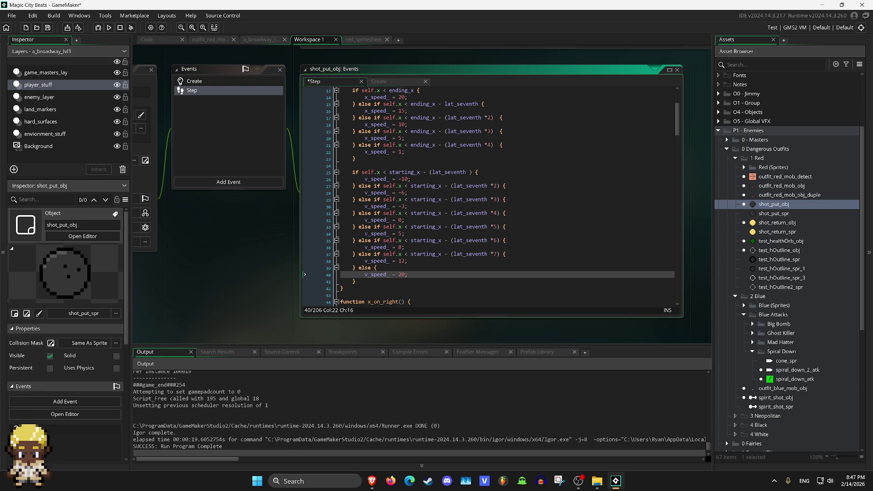
pyautogui.press('BackSpace')
pyautogui.press('BackSpace')
pyautogui.write('15')
# Run the game with F5 and throw the shot-put several times from different positions, then close it.
pyautogui.press('F5')
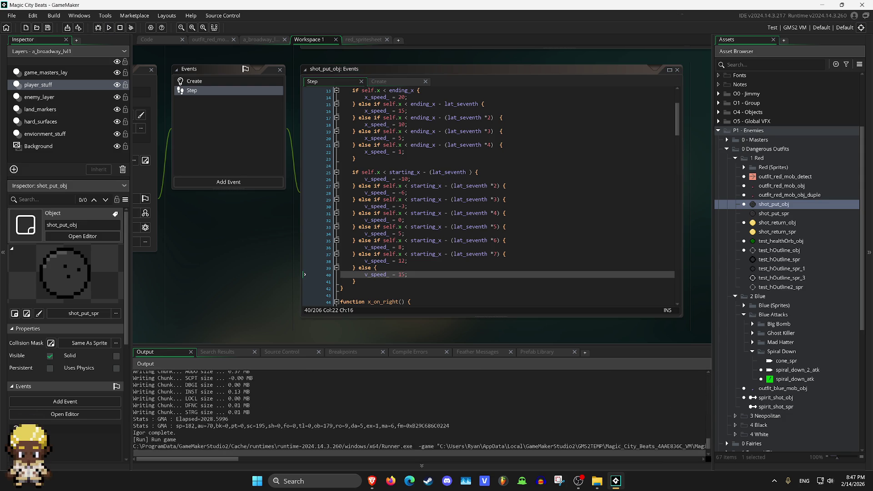
pyautogui.press('Right')
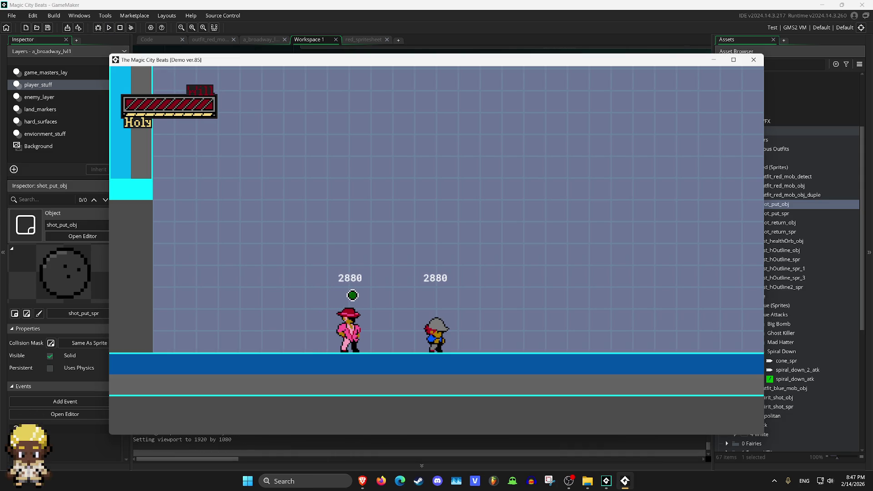
pyautogui.press('z')
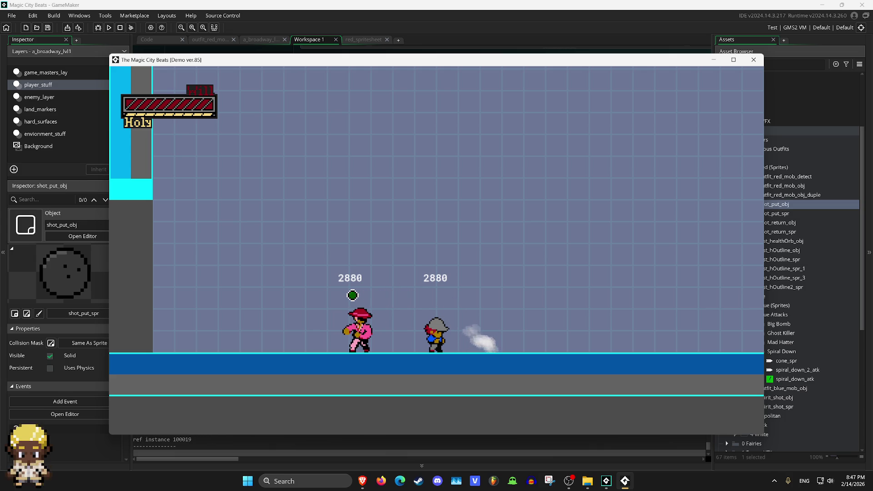
pyautogui.press('z')
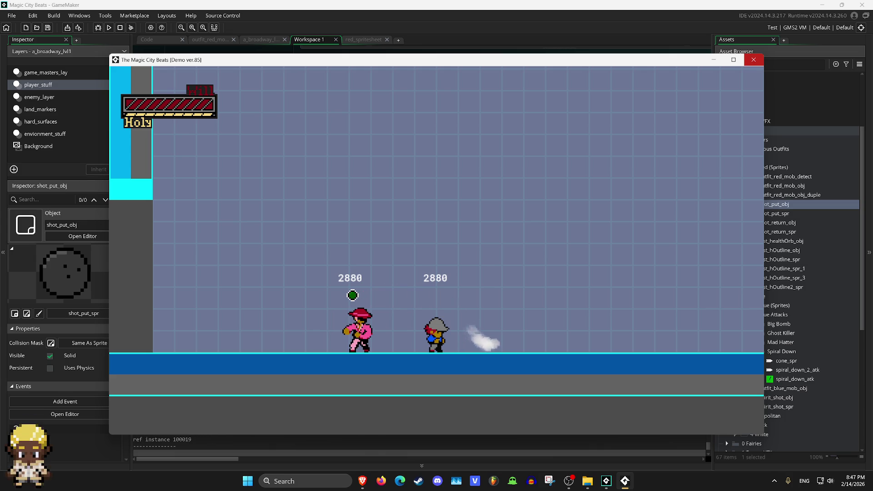
pyautogui.press('z')
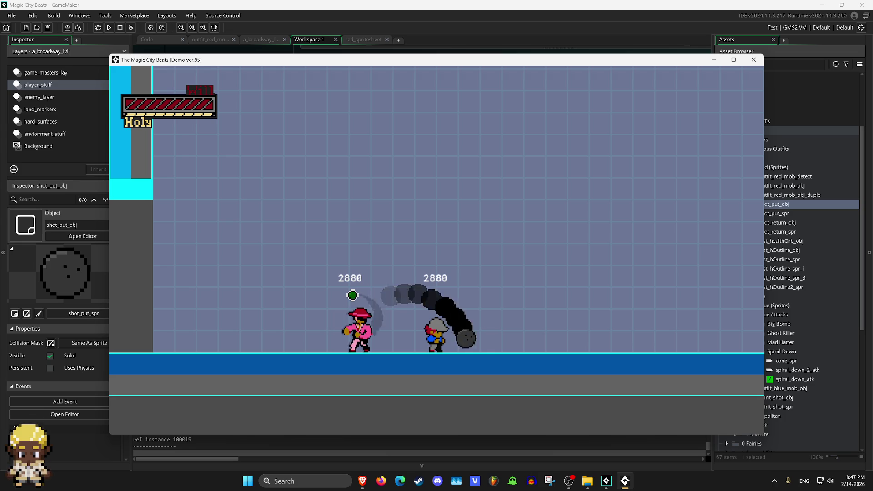
pyautogui.press('Left')
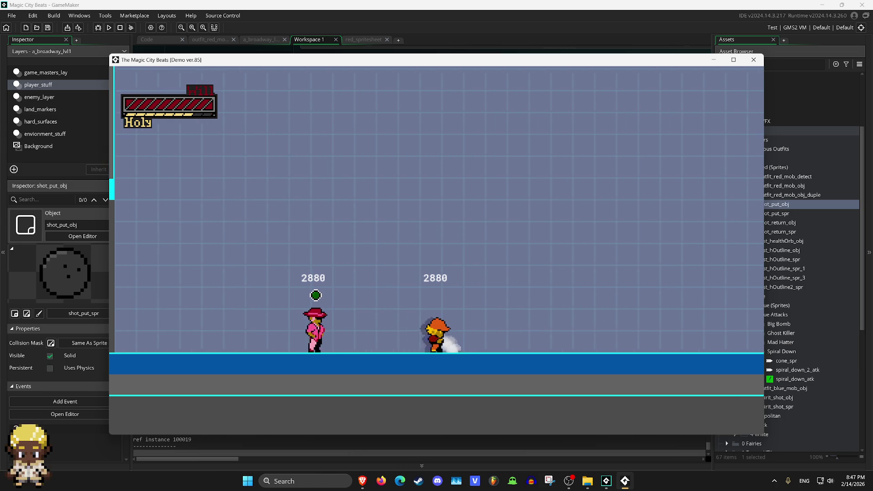
pyautogui.press('Right')
pyautogui.press('Left')
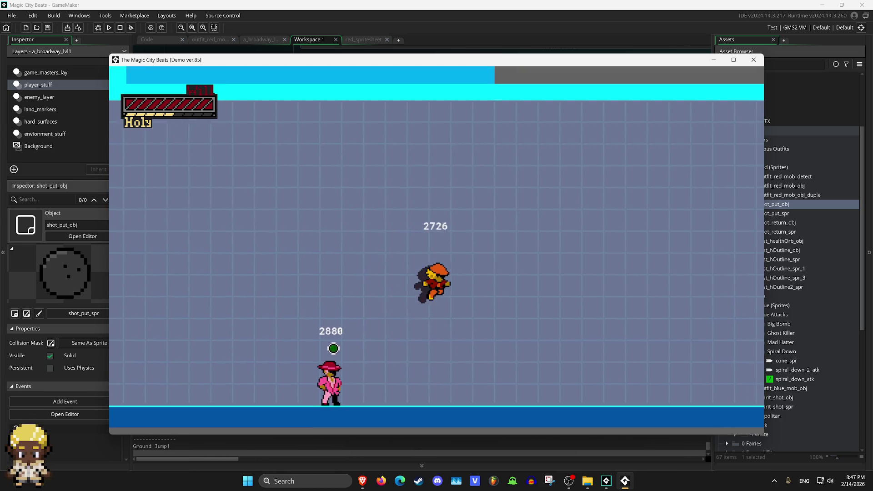
pyautogui.press('z')
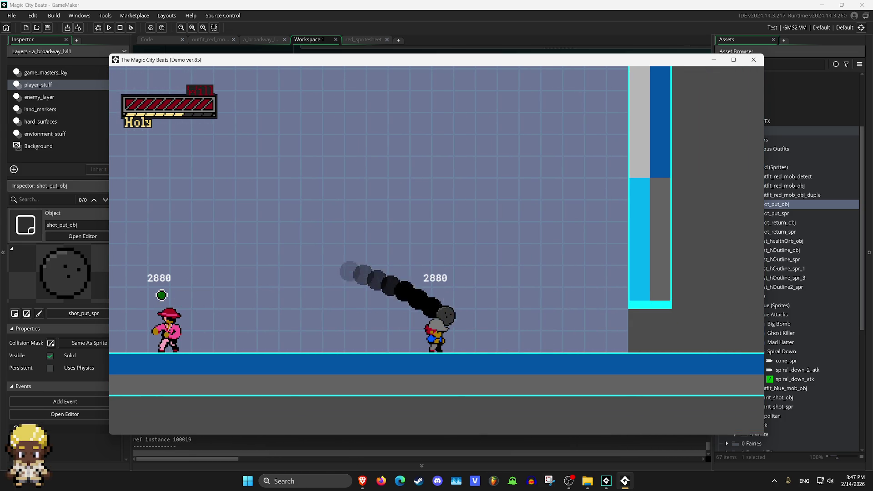
pyautogui.press('Right')
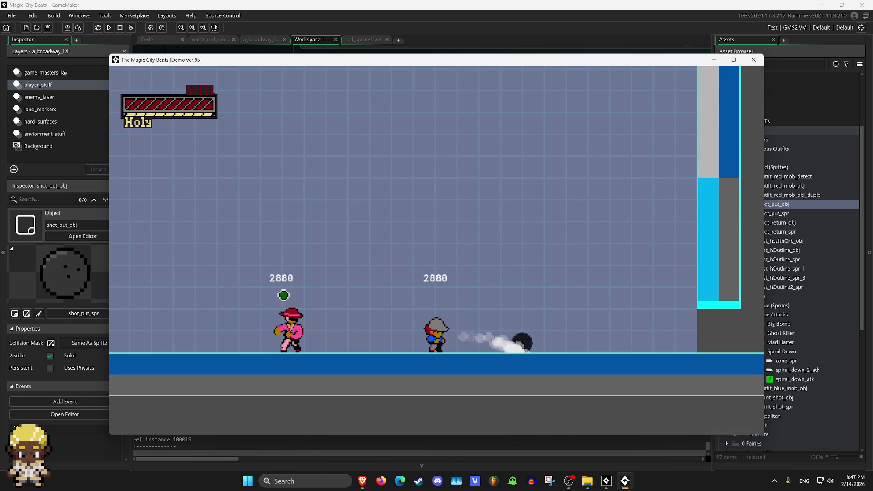
pyautogui.press('Escape')
pyautogui.click(352, 165)
# Change lines 34, 36, 38 and 40 from 5, 8, 12, 15 to 6, 12, 20, 25 and run the game.
pyautogui.scroll(4, 488, 196)
pyautogui.scroll(-5, 488, 197)
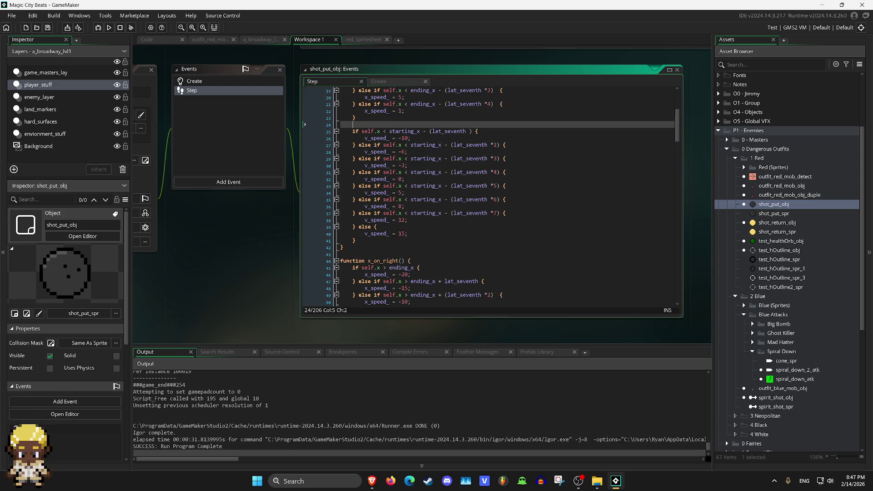
pyautogui.scroll(4, 488, 196)
pyautogui.scroll(-2, 488, 197)
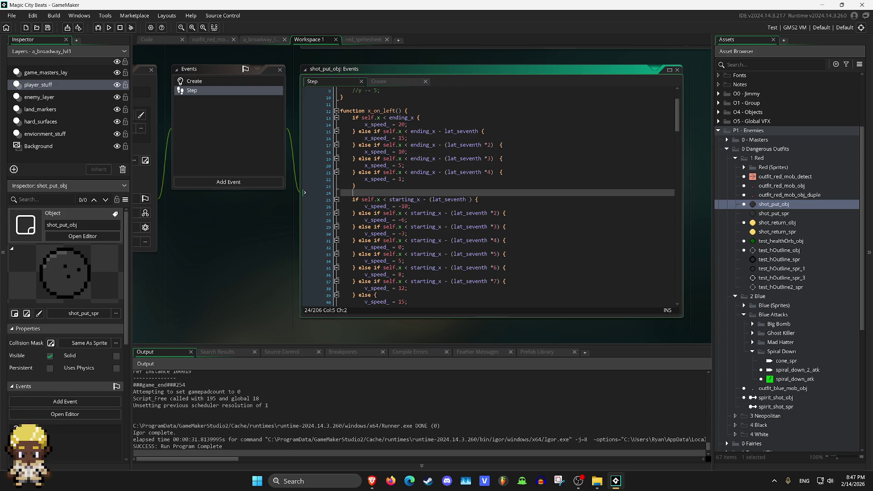
pyautogui.scroll(-2, 488, 196)
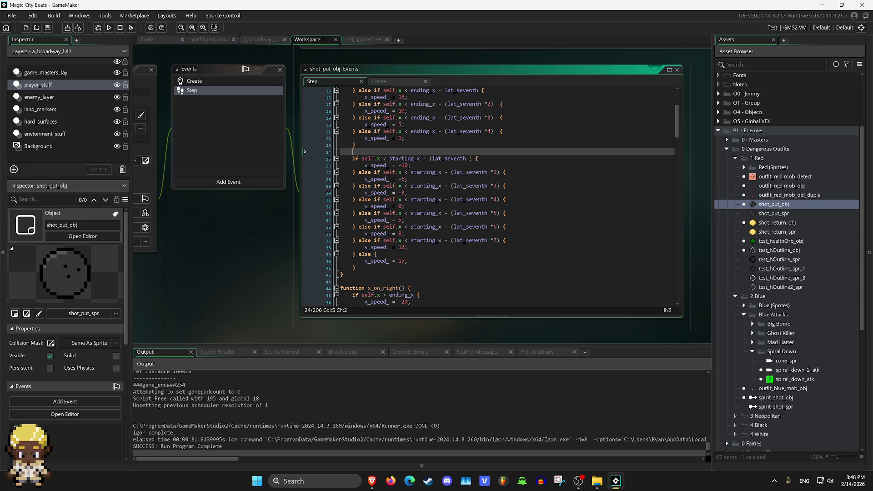
pyautogui.click(507, 226)
pyautogui.click(404, 220)
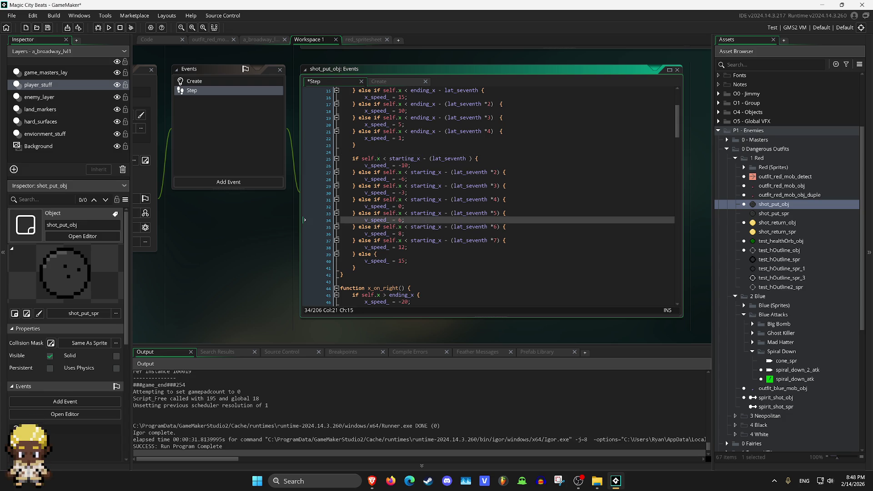
pyautogui.click(402, 233)
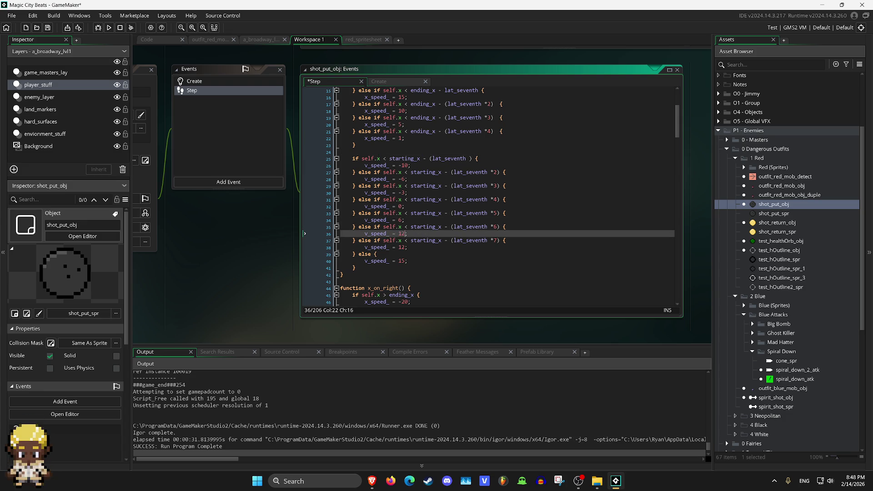
pyautogui.press('Down')
pyautogui.press('Down')
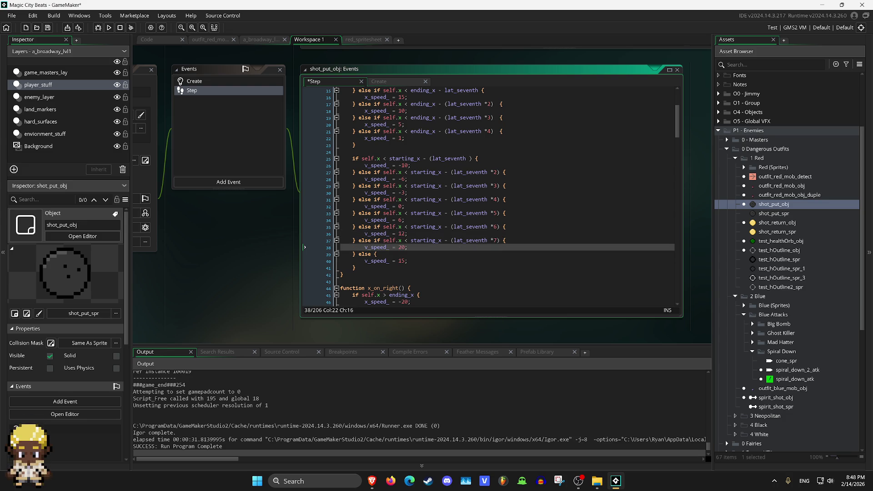
pyautogui.click(406, 261)
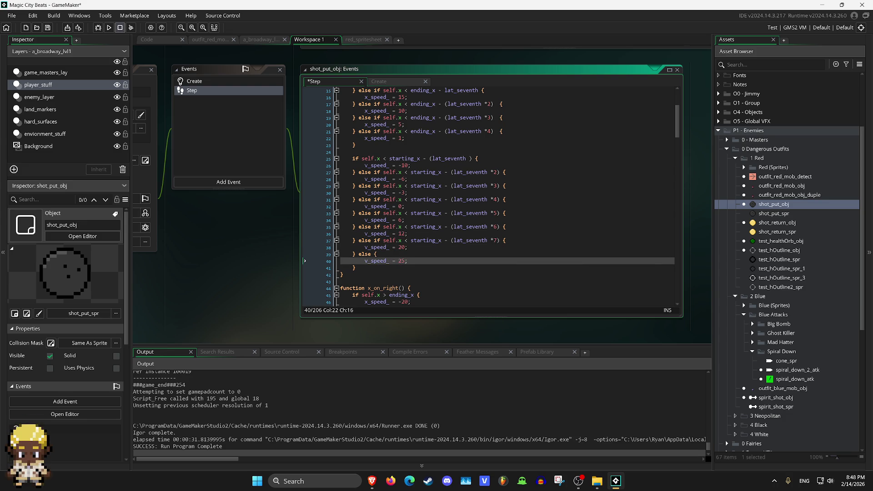
pyautogui.click(131, 27)
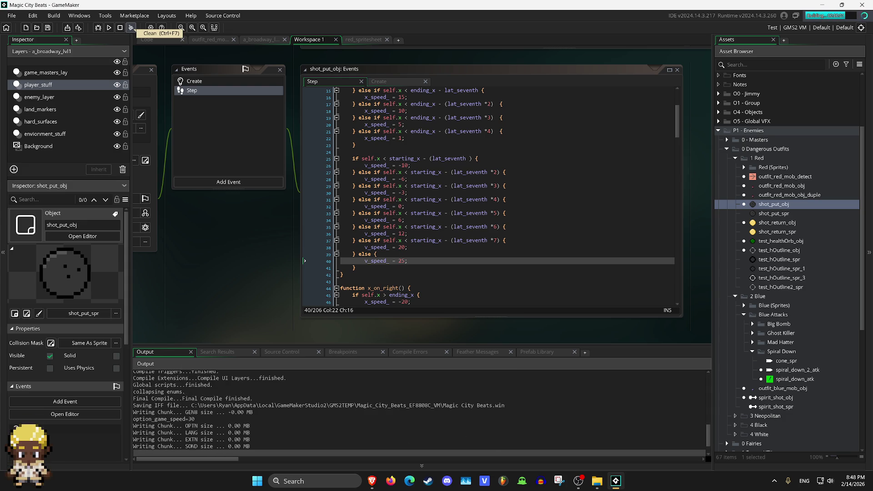
# Throw the shot-put twice with z and walk the player left and right across the room.
pyautogui.press('Right')
pyautogui.press('z')
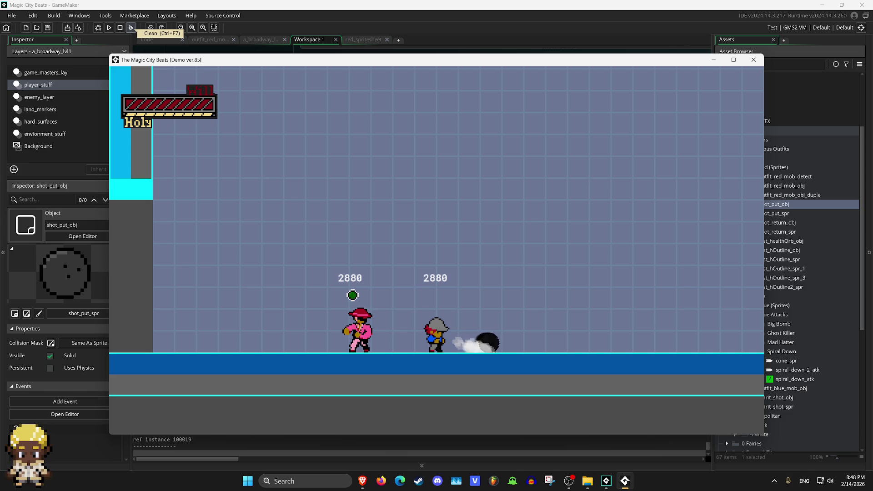
pyautogui.press('z')
pyautogui.press('Left')
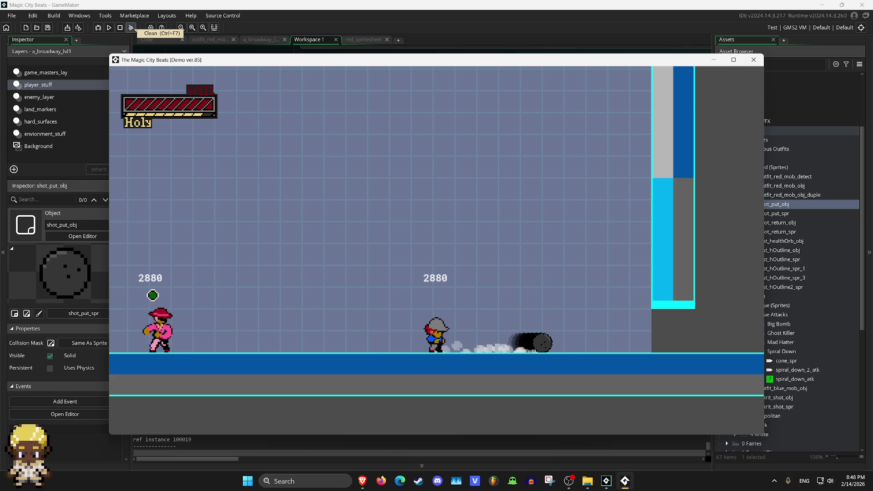
pyautogui.press('Right')
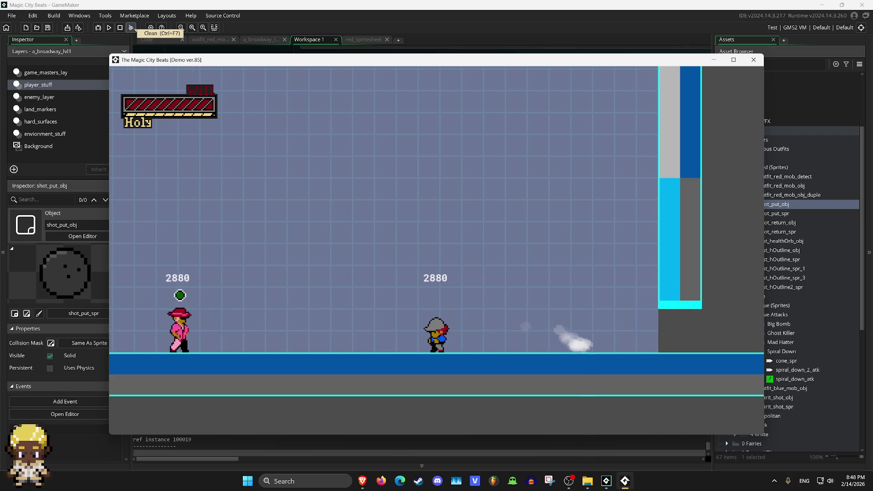
pyautogui.press('Right')
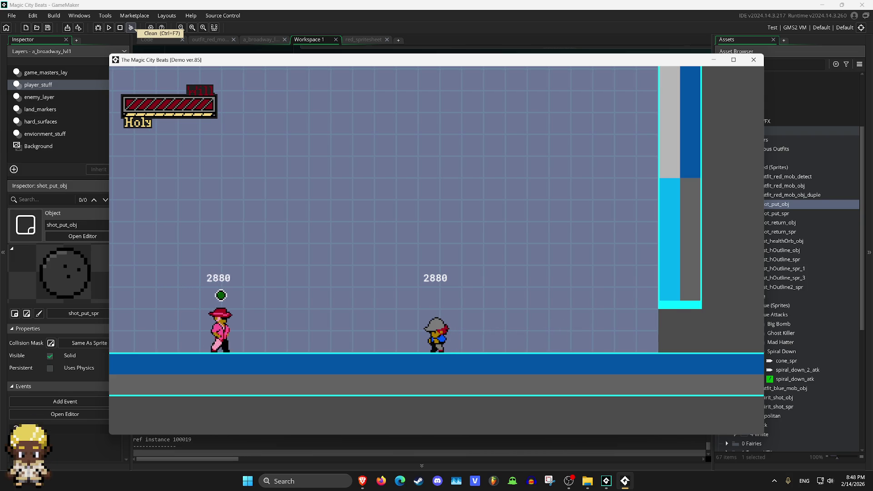
pyautogui.press('Right')
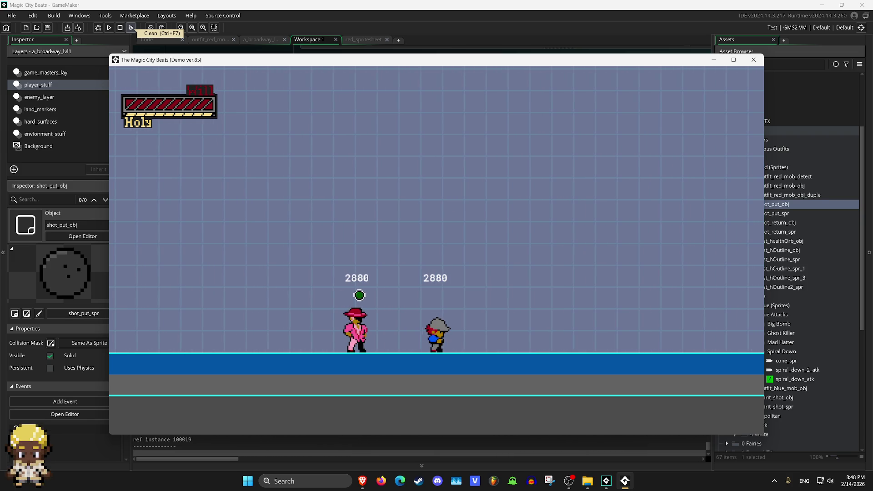
pyautogui.press('Left')
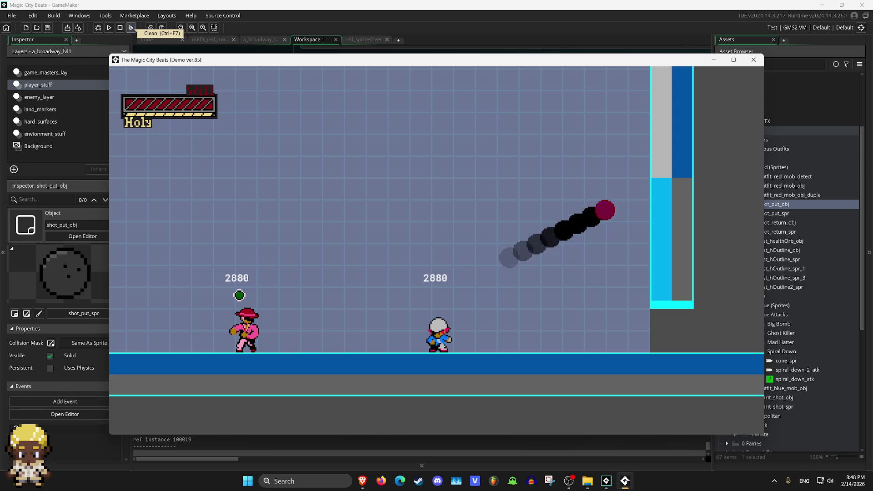
pyautogui.press('Right')
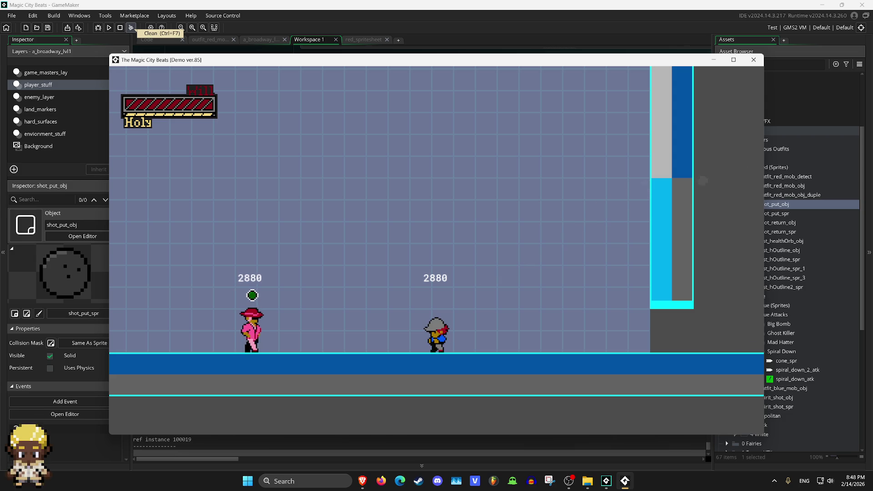
pyautogui.press('Right')
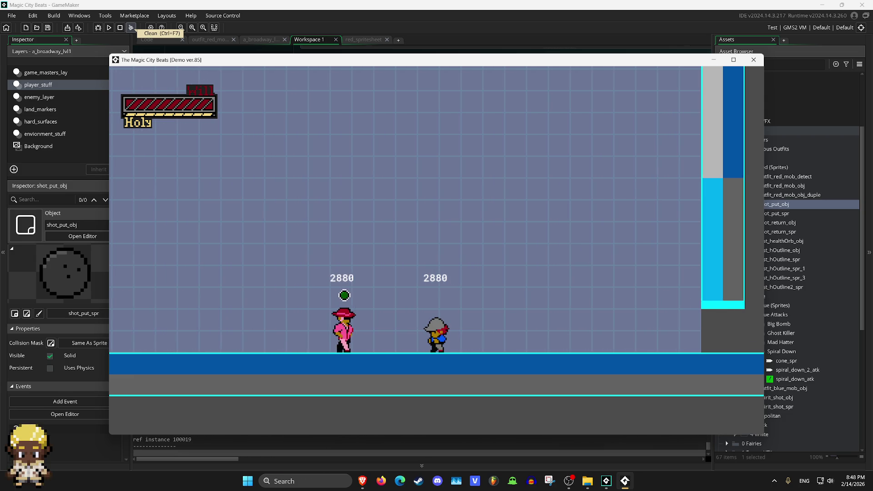
# Throw the shot-put toward the enemy several more times with x, then stop the game.
pyautogui.press('x')
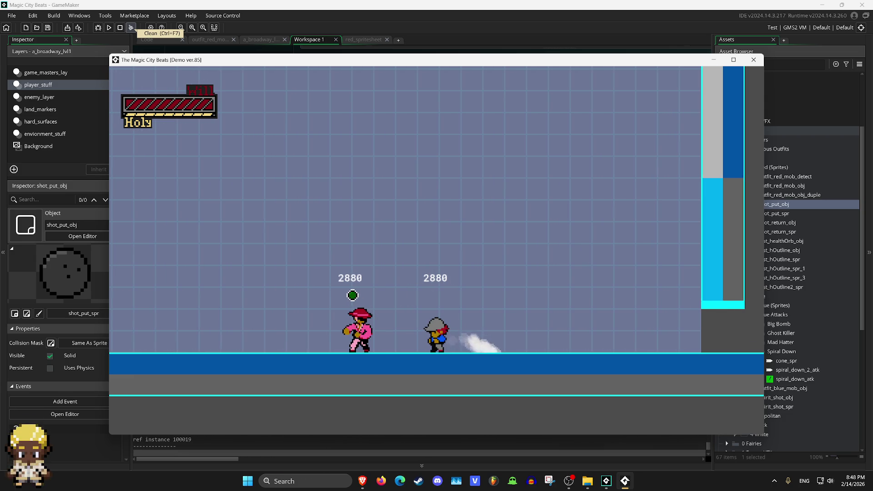
pyautogui.press('x')
pyautogui.press('x')
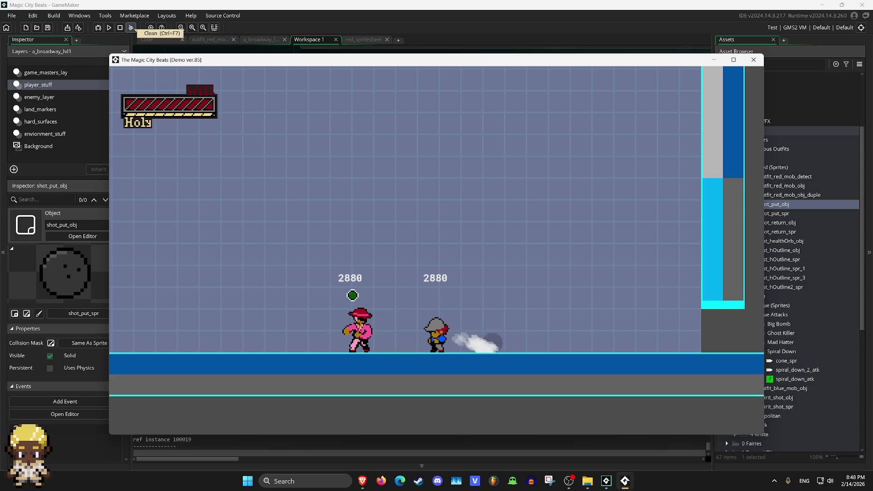
pyautogui.press('x')
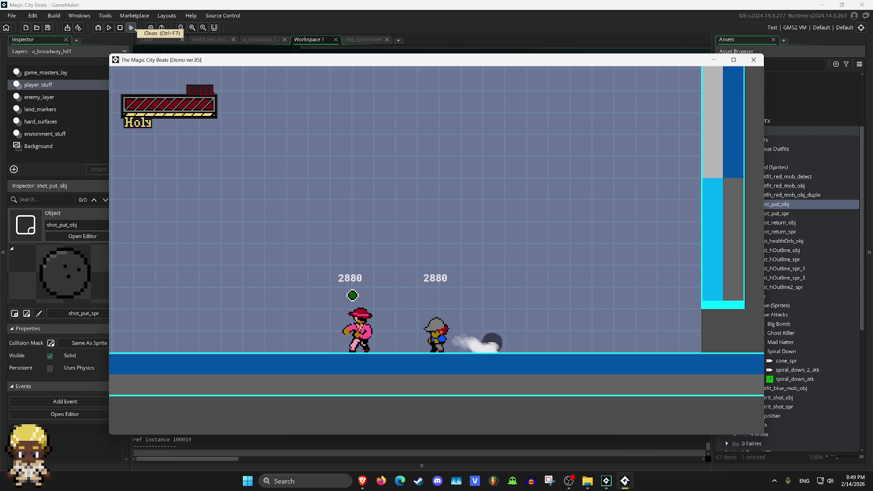
pyautogui.press('Left')
pyautogui.press('Right')
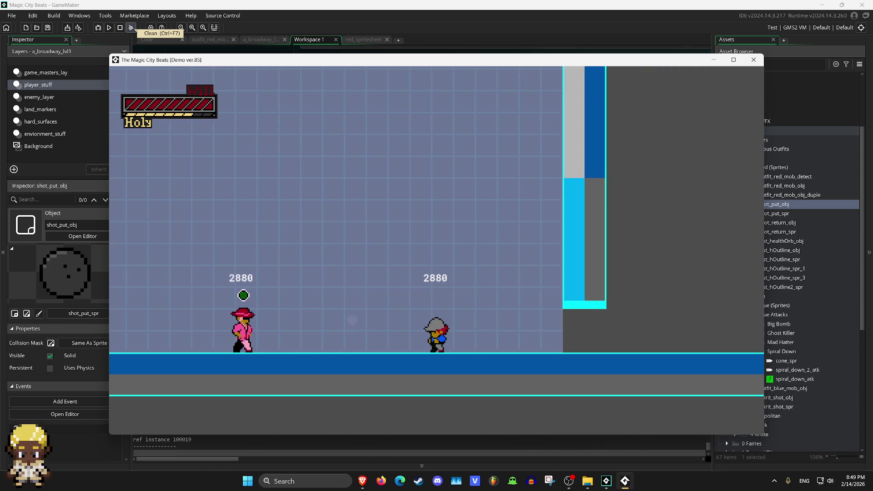
pyautogui.press('Right')
pyautogui.press('Left')
pyautogui.press('x')
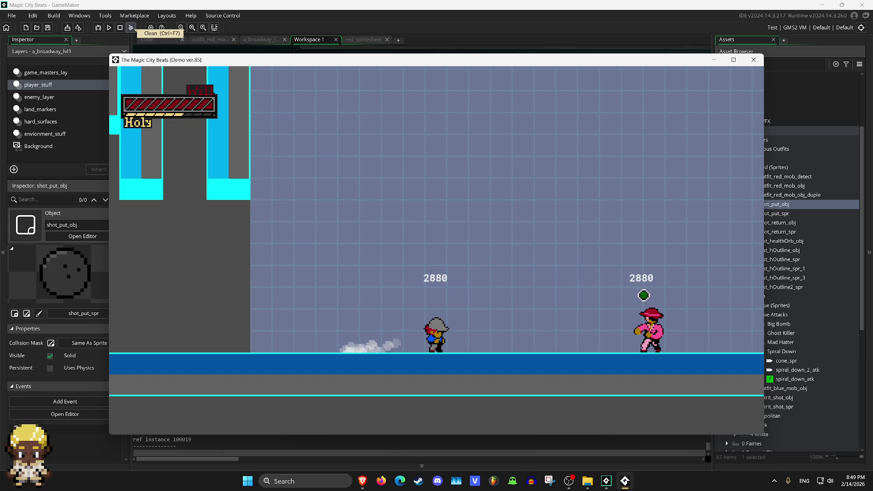
pyautogui.press('Left')
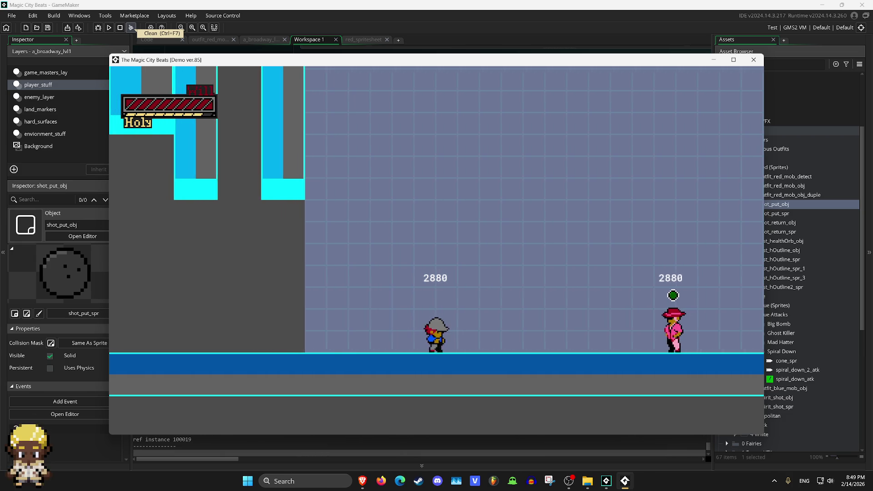
pyautogui.press('Left')
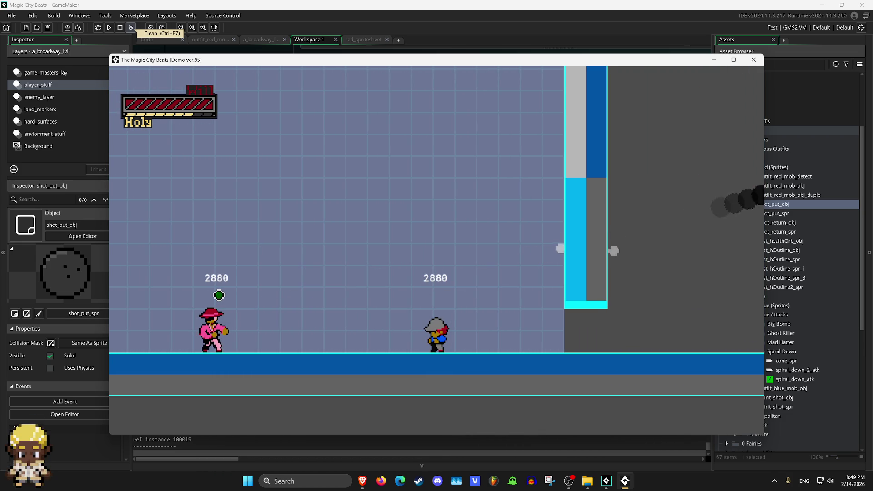
pyautogui.press('Right')
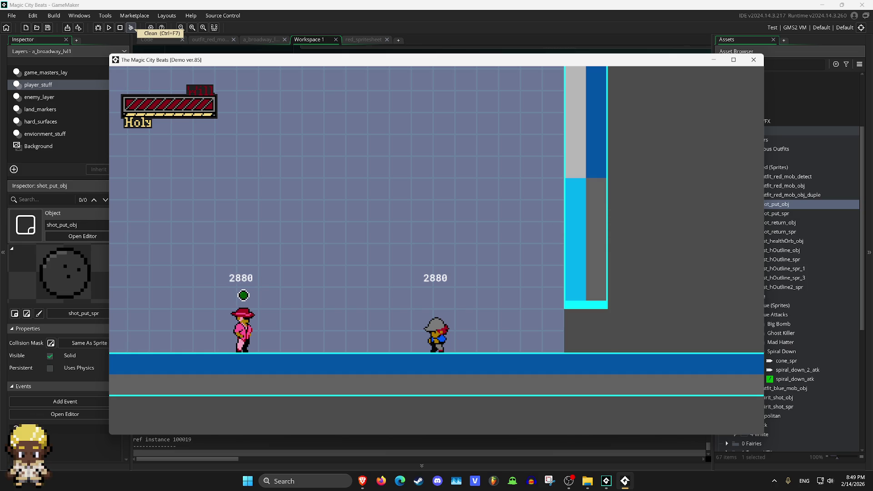
pyautogui.press('Escape')
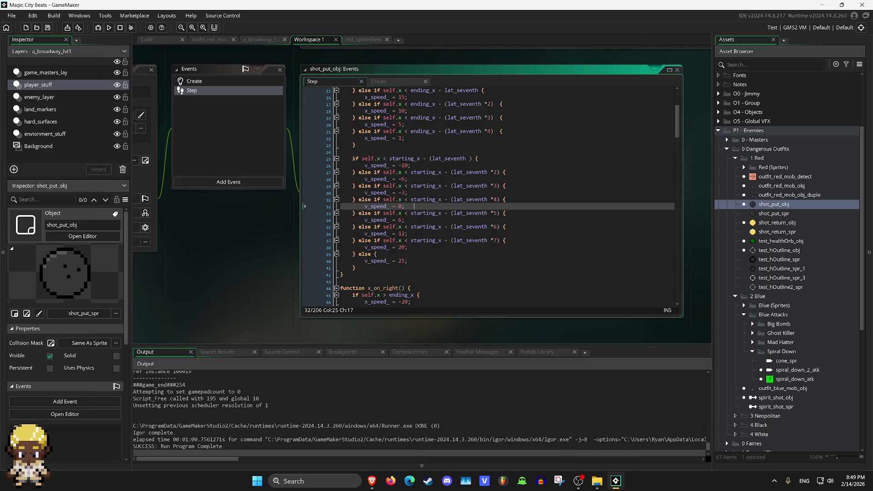
# Set the v_speed_ values on lines 26, 28 and 30 to -20, -12 and -6, then build with F5.
pyautogui.scroll(2, 304, 234)
pyautogui.scroll(-2, 490, 196)
pyautogui.scroll(3, 490, 196)
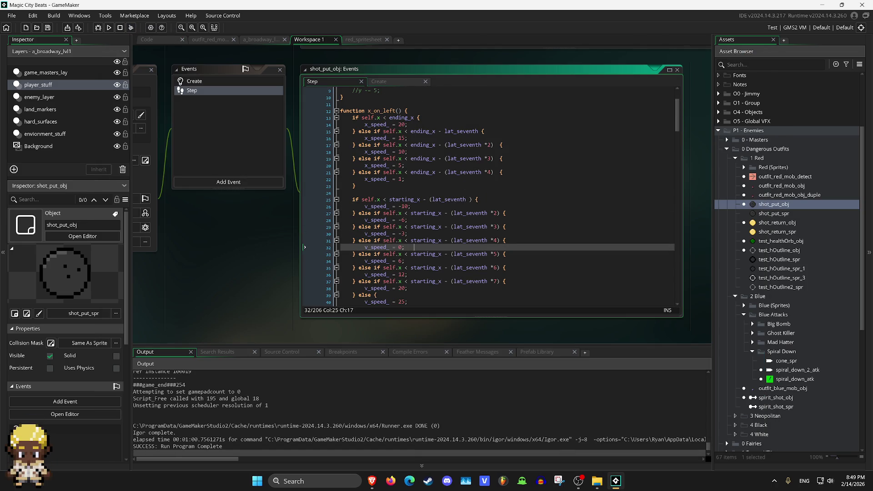
pyautogui.scroll(-2, 473, 240)
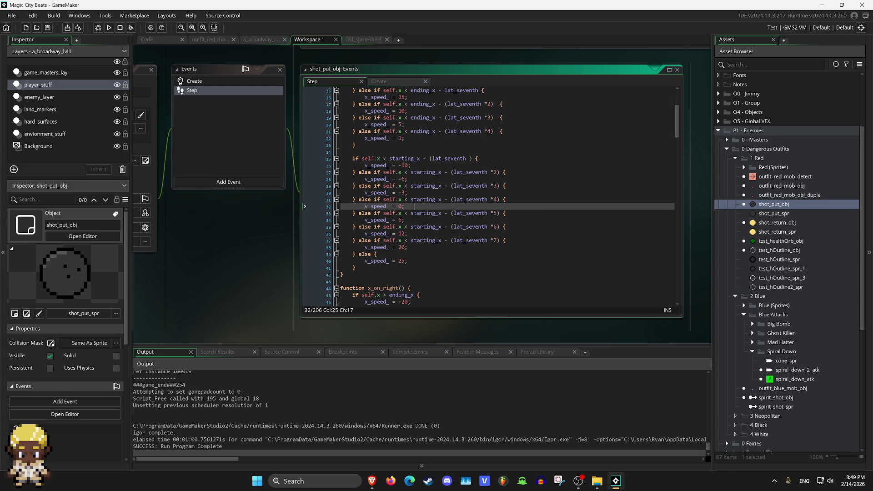
pyautogui.click(413, 165)
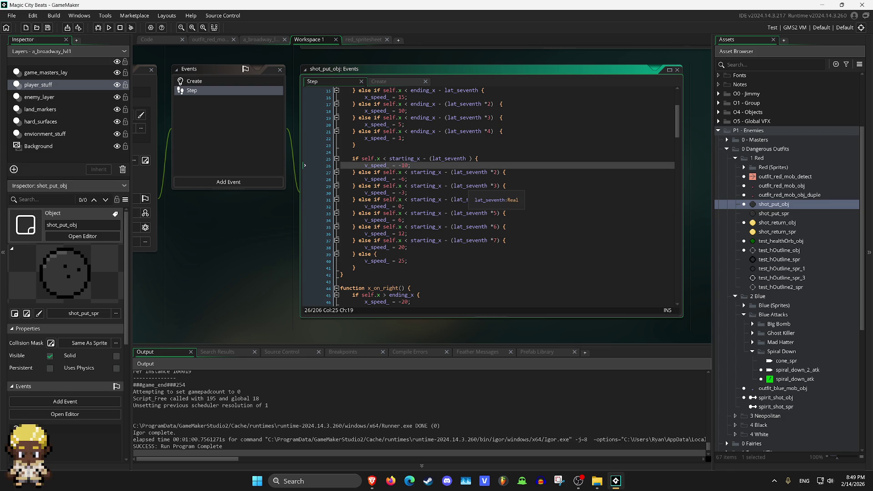
pyautogui.write('2')
pyautogui.press('Down')
pyautogui.press('Down')
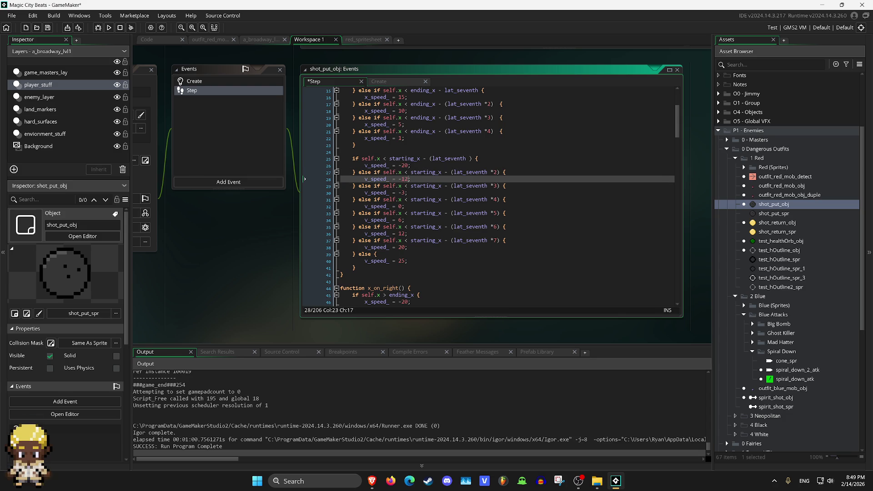
pyautogui.press('Down')
pyautogui.press('Down')
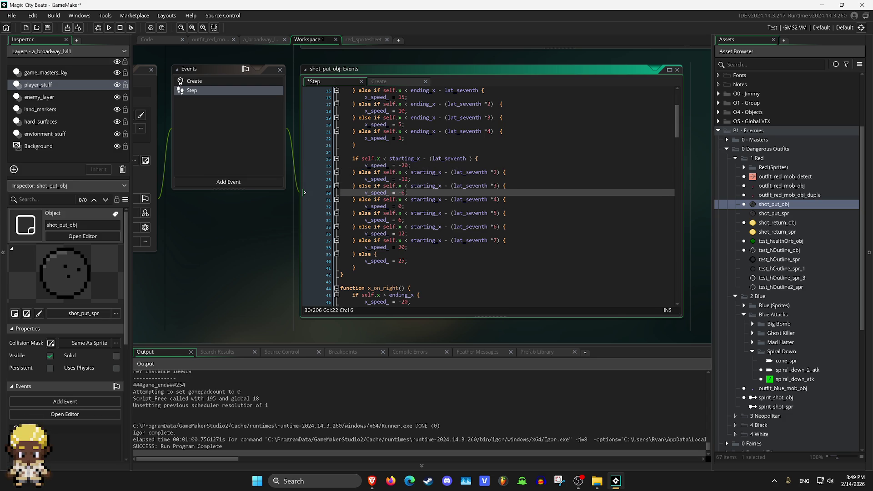
pyautogui.press('F5')
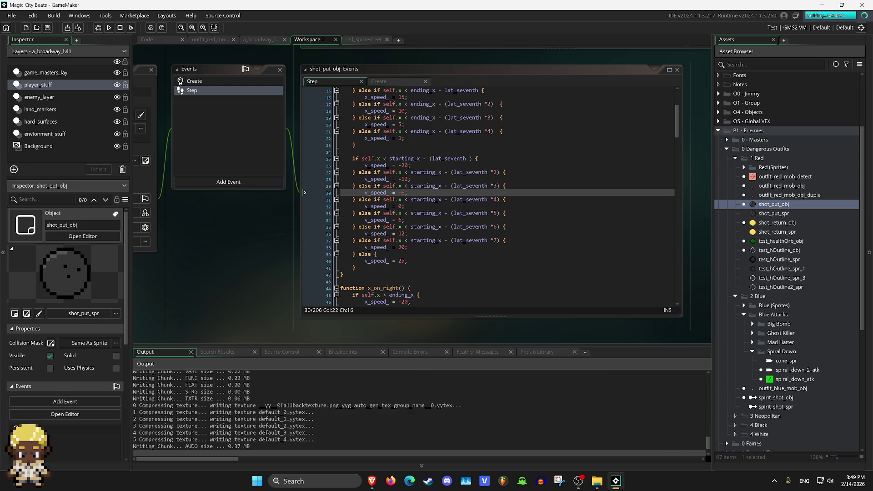
# Walk toward the enemy and throw with z and space until the shot-put arcs over it, then quit.
pyautogui.press('Right')
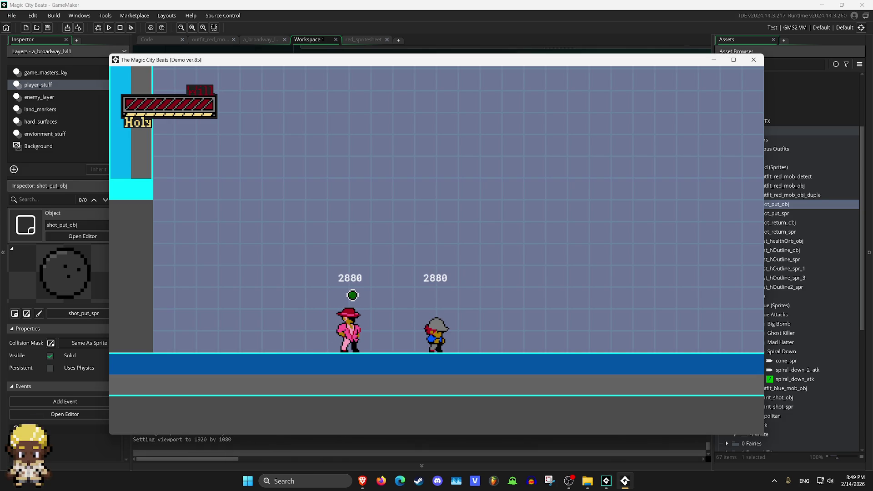
pyautogui.press('z')
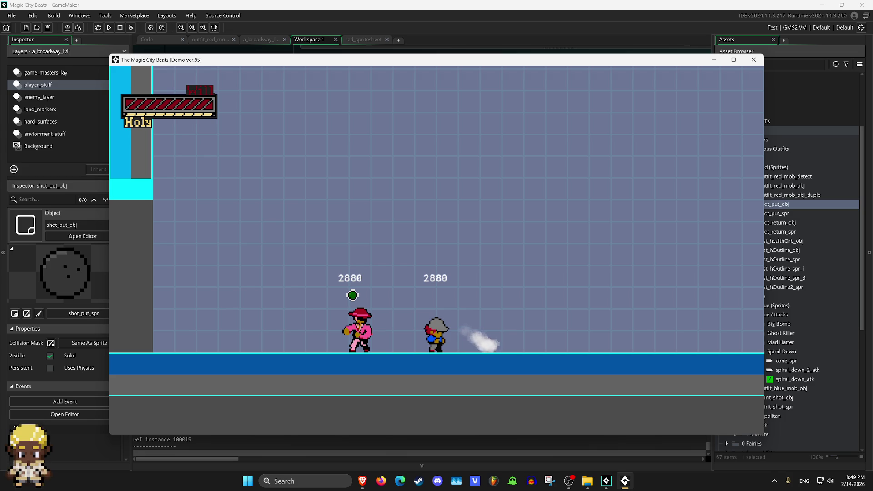
pyautogui.press('z')
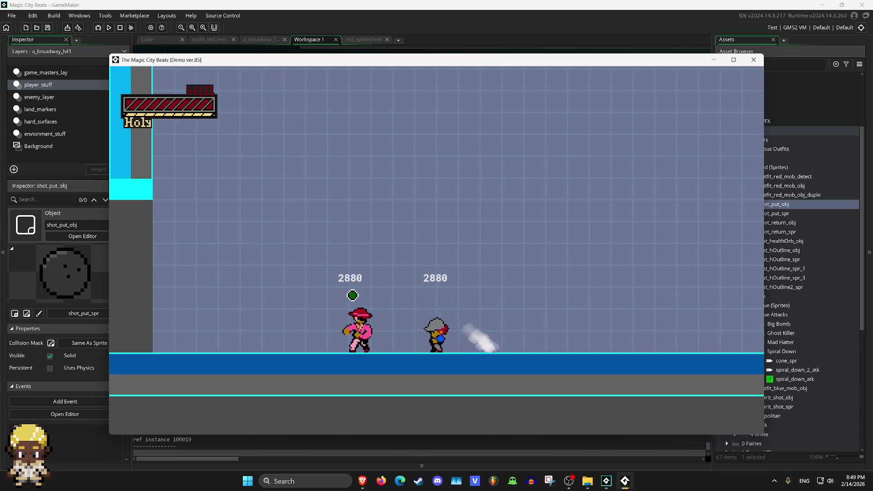
pyautogui.press('Left')
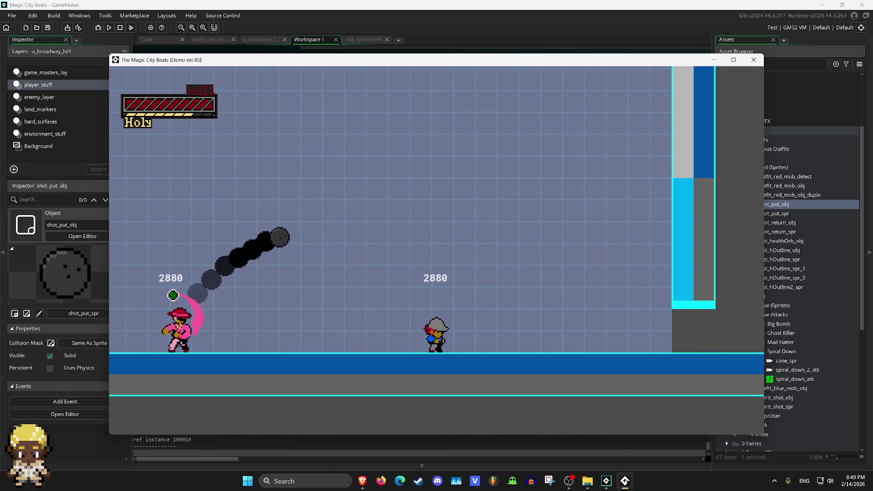
pyautogui.press('Right')
pyautogui.press('Right')
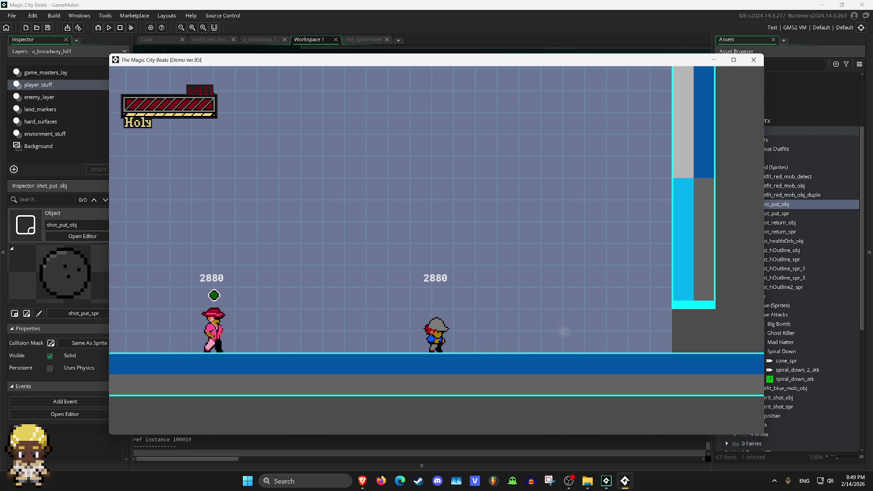
pyautogui.press('Right')
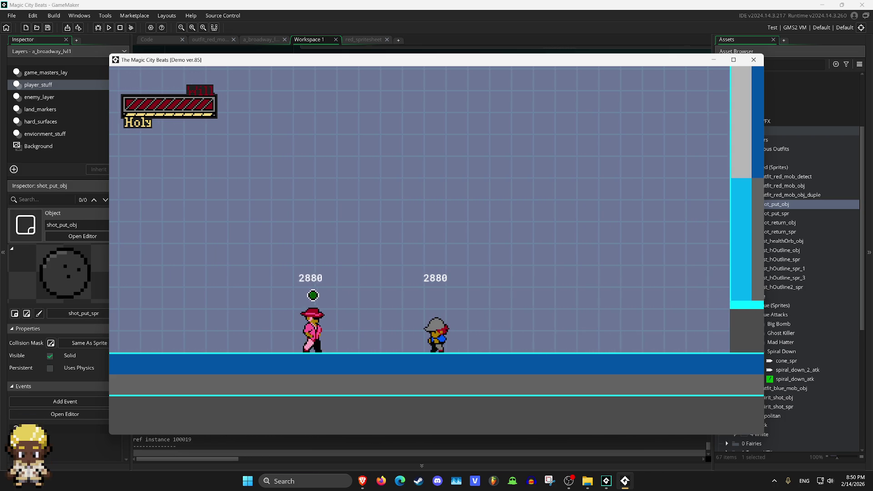
pyautogui.press('Right')
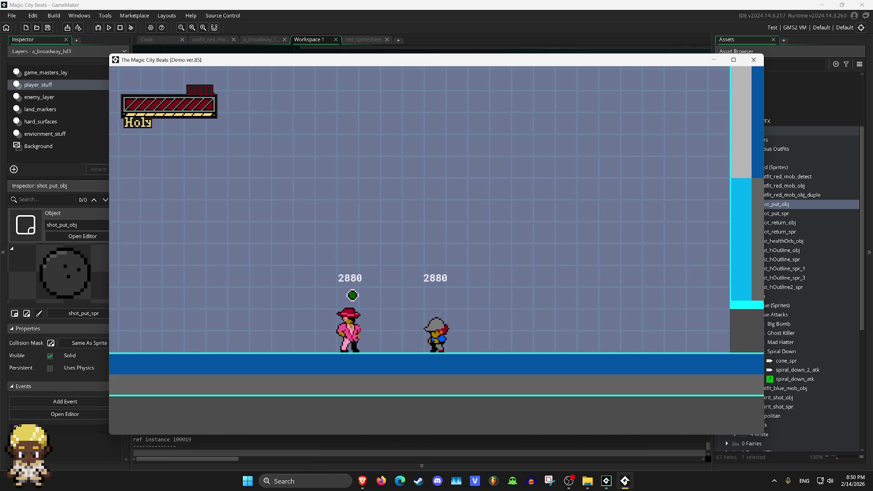
pyautogui.press('space')
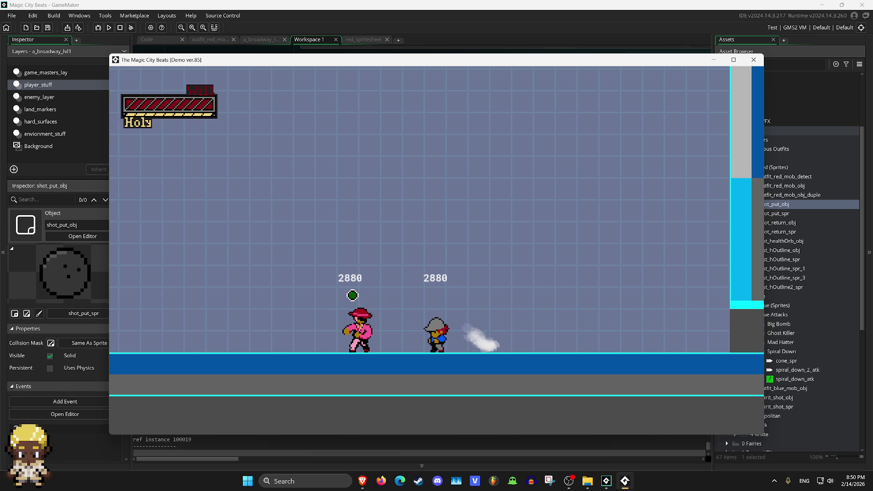
pyautogui.press('space')
pyautogui.press('space')
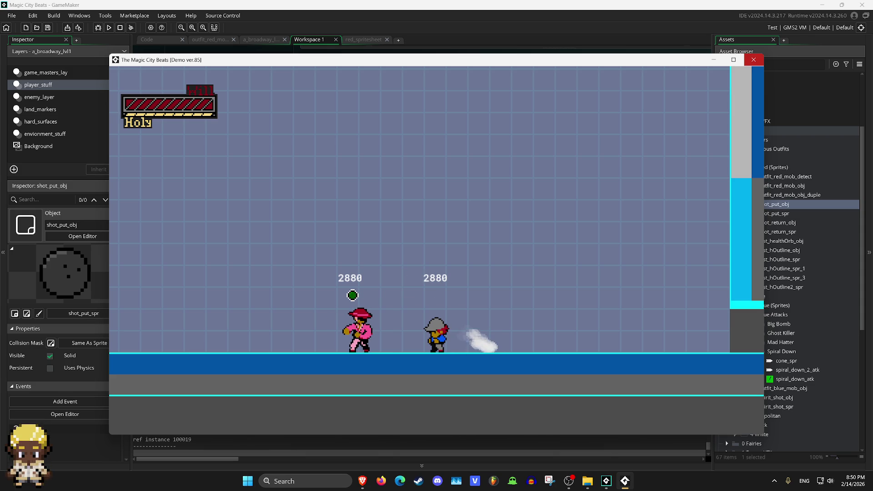
pyautogui.press('Escape')
# Revert the doubled leftward v_speed_ values on lines 26, 28 and 30.
pyautogui.click(506, 172)
pyautogui.scroll(3, 505, 172)
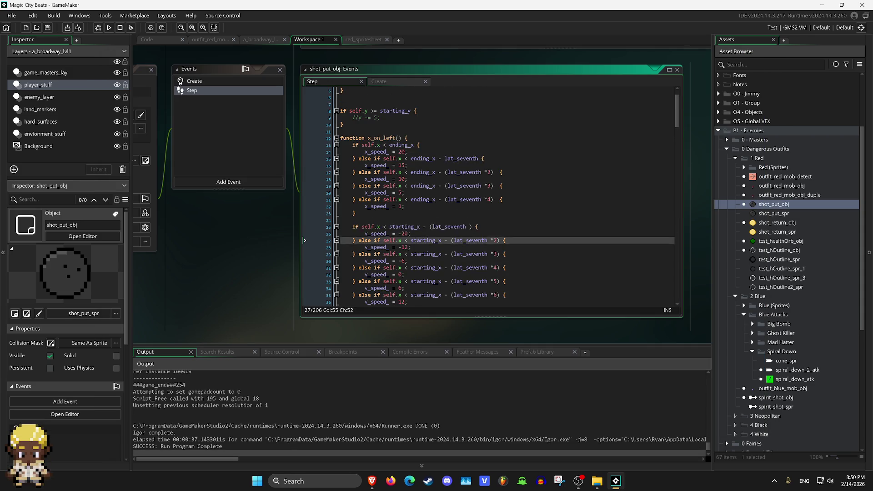
pyautogui.click(413, 206)
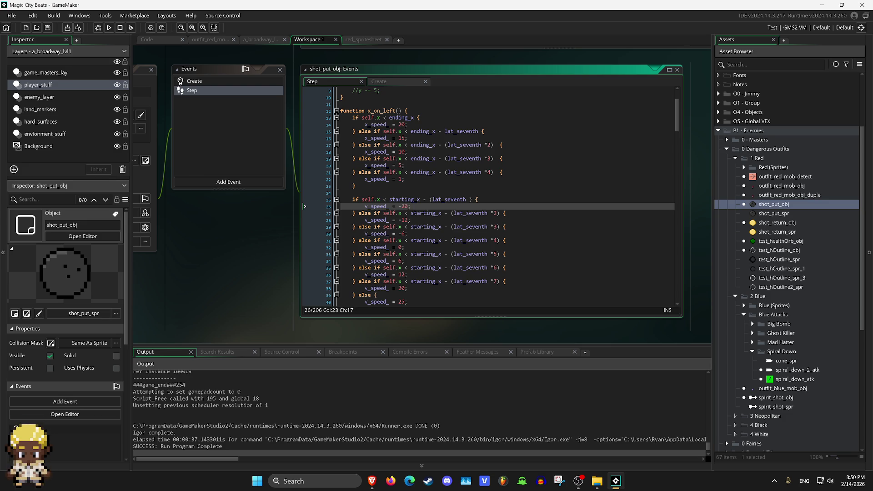
pyautogui.press('Down')
pyautogui.press('Down')
pyautogui.press('Down')
pyautogui.press('BackSpace')
pyautogui.write('3')
pyautogui.press('Up')
pyautogui.press('Up')
pyautogui.press('BackSpace')
pyautogui.press('Right')
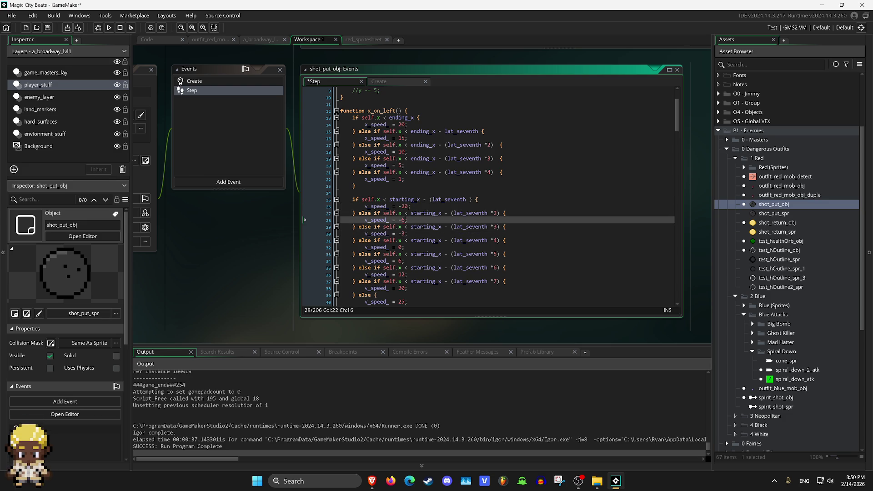
pyautogui.press('Up')
pyautogui.press('Up')
pyautogui.press('BackSpace')
pyautogui.write('1')
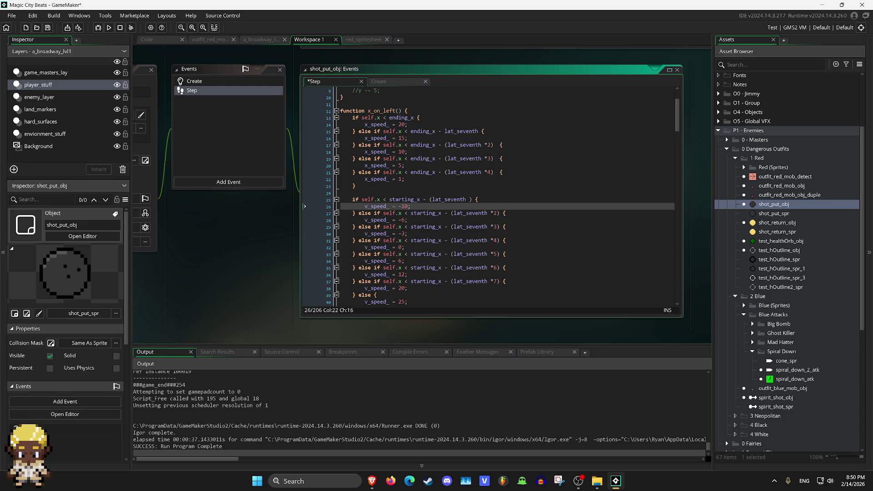
pyautogui.press('Down')
pyautogui.press('Down')
pyautogui.press('Down')
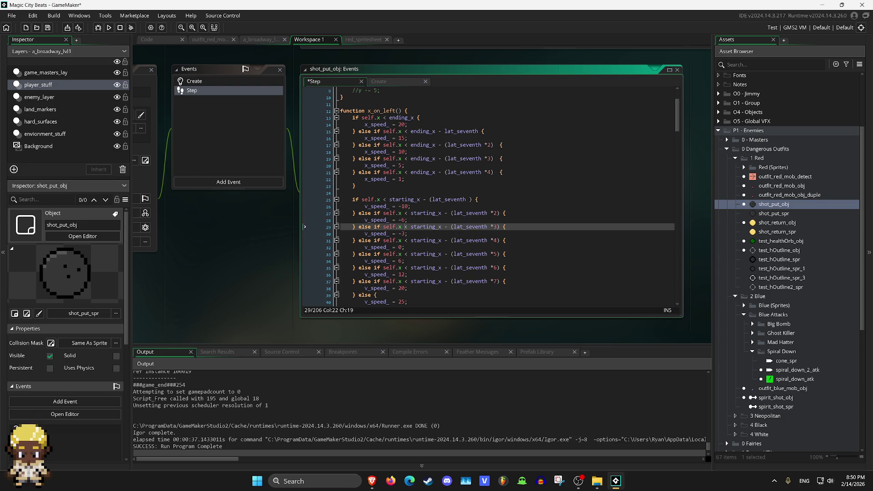
pyautogui.press('Up')
pyautogui.press('Up')
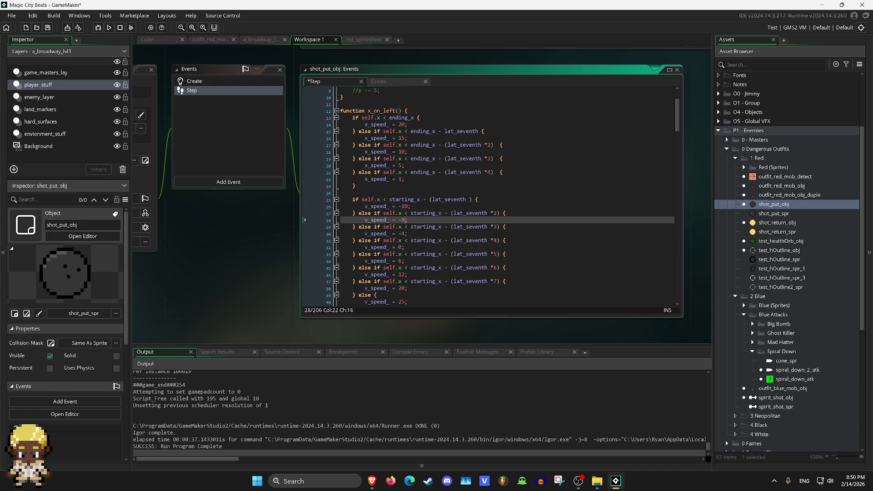
pyautogui.click(404, 206)
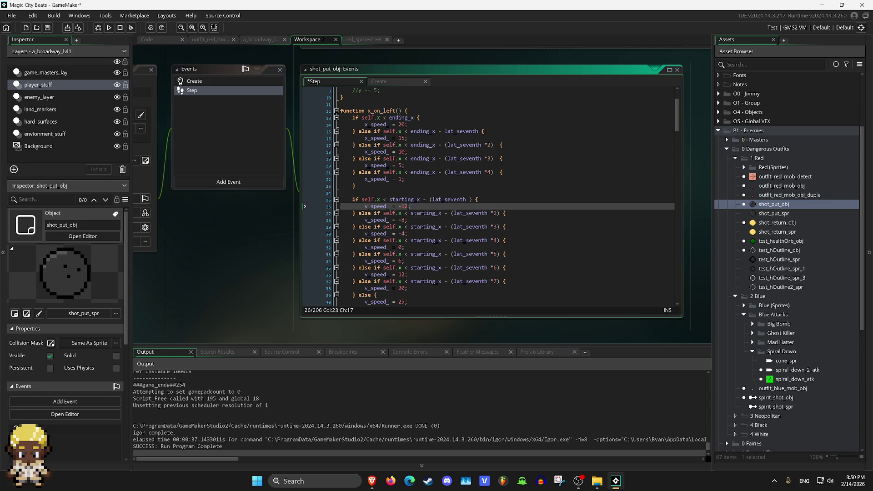
# Set line 36 to 8 and line 38 to 12, and clear the old 25 on line 40.
pyautogui.press('Down')
pyautogui.press('Down')
pyautogui.press('Down')
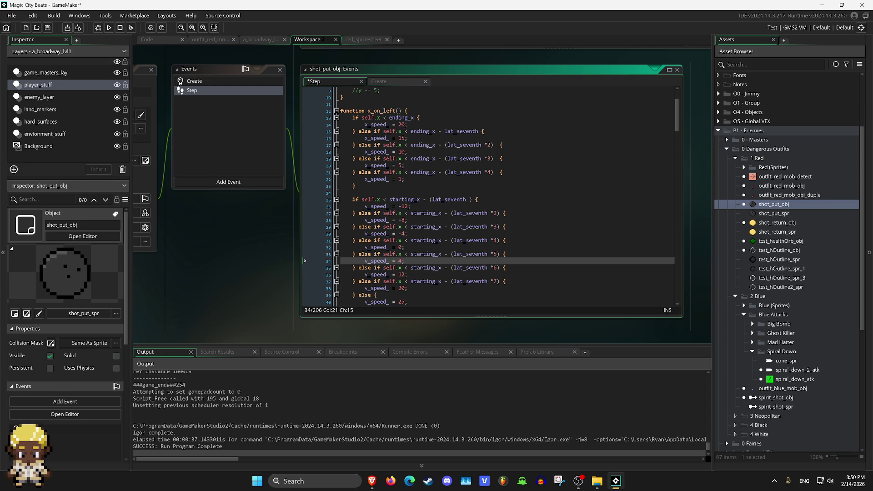
pyautogui.press('Down')
pyautogui.press('Down')
pyautogui.write('8')
pyautogui.press('Down')
pyautogui.press('Down')
pyautogui.press('BackSpace')
pyautogui.press('Delete')
pyautogui.write('12')
pyautogui.press('Down')
pyautogui.press('Down')
pyautogui.press('BackSpace')
pyautogui.press('BackSpace')
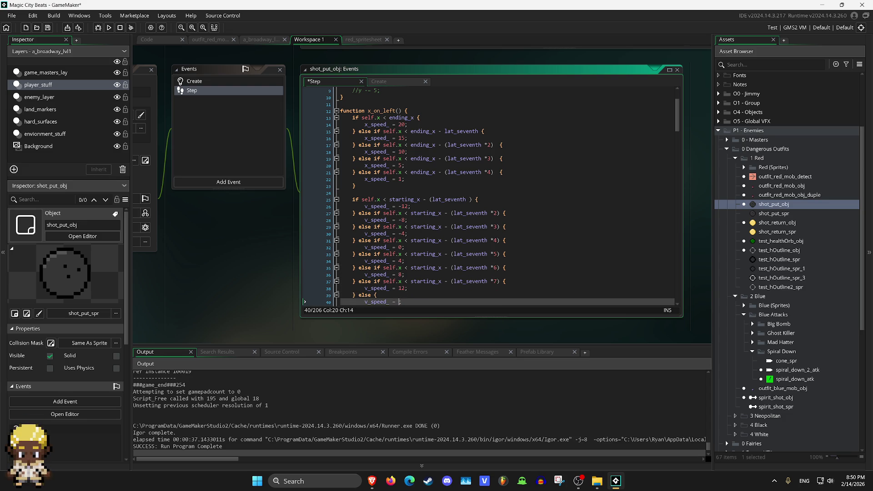
# Finish line 40 at 18, then set the second ladder's lines 60 and 62 to -8 and -4.
pyautogui.write('18')
pyautogui.scroll(-3, 488, 196)
pyautogui.scroll(-5, 488, 197)
pyautogui.scroll(-4, 488, 197)
pyautogui.click(405, 172)
pyautogui.click(409, 178)
pyautogui.press('Down')
pyautogui.press('Down')
pyautogui.press('Left')
pyautogui.press('BackSpace')
pyautogui.write('8')
pyautogui.click(400, 199)
pyautogui.press('Down')
pyautogui.press('Delete')
pyautogui.write('4')
# Set lines 66, 68, 70 and 72 to 4, 8, 12 and 18 and save the Step code.
pyautogui.click(405, 226)
pyautogui.press('Down')
pyautogui.press('BackSpace')
pyautogui.write('4')
pyautogui.press('Down')
pyautogui.press('Down')
pyautogui.press('BackSpace')
pyautogui.write('8')
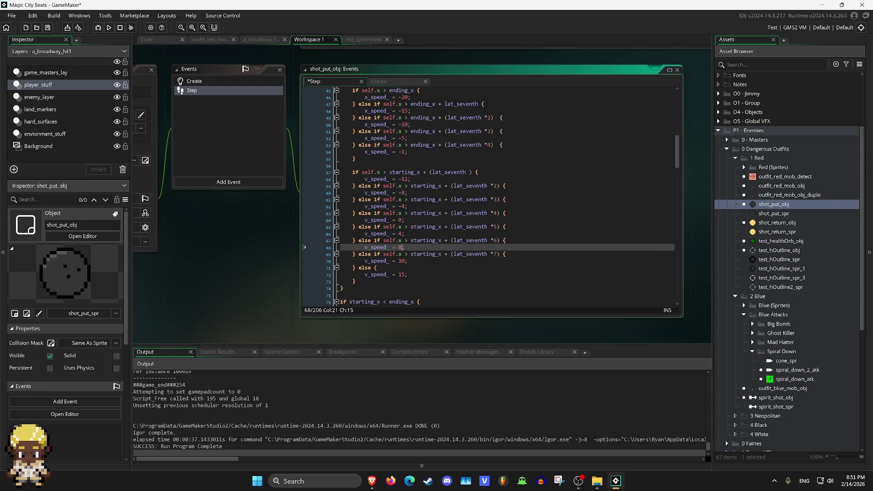
pyautogui.press('Down')
pyautogui.press('Down')
pyautogui.press('Delete')
pyautogui.write('2')
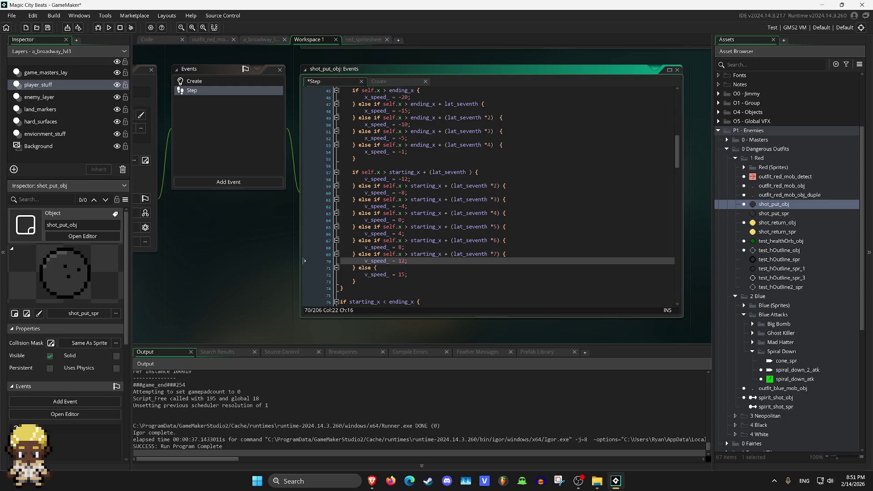
pyautogui.scroll(-1, 488, 196)
pyautogui.press('Down')
pyautogui.press('Down')
pyautogui.press('End')
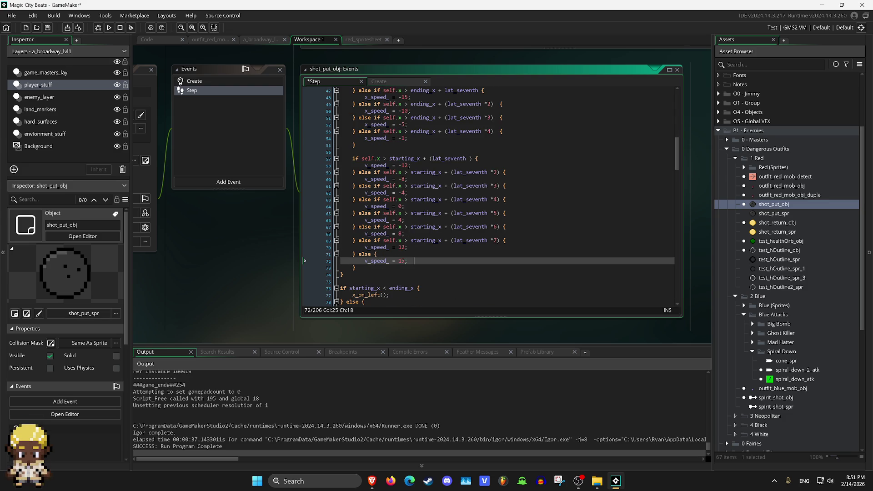
pyautogui.press('BackSpace')
pyautogui.write('8')
pyautogui.hotkey('ctrl', 's')
# Open outfit_red_mob_obj and bring up its Step code at the throw block.
pyautogui.doubleClick(781, 185)
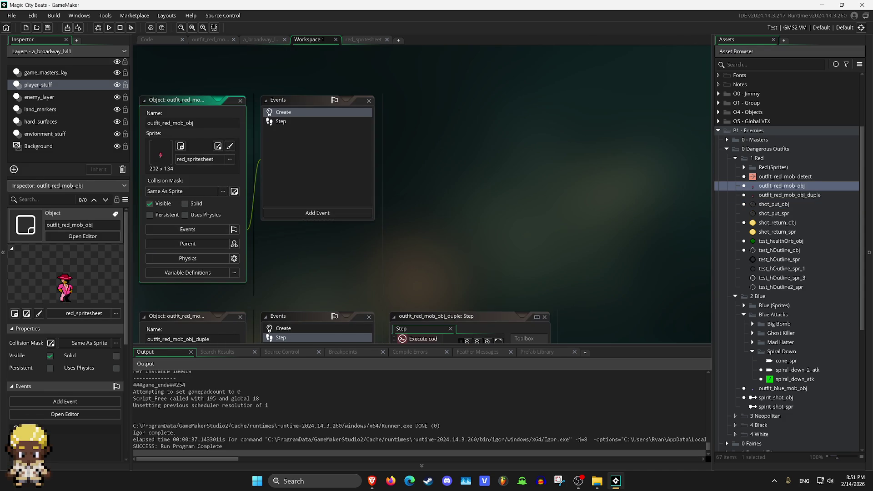
pyautogui.hotkey('ctrl', 'Tab')
pyautogui.click(283, 222)
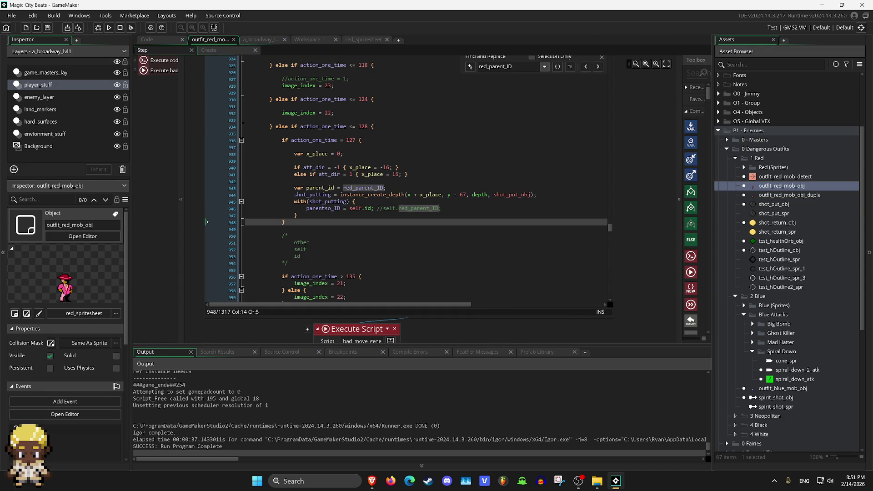
# Change the line 944 spawn offset to y - 34/*67*/ and launch a test run.
pyautogui.click(467, 195)
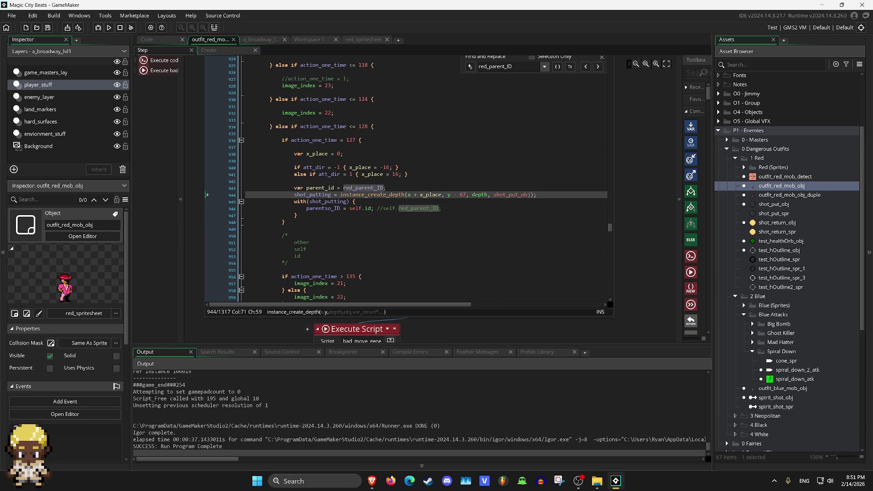
pyautogui.write('/')
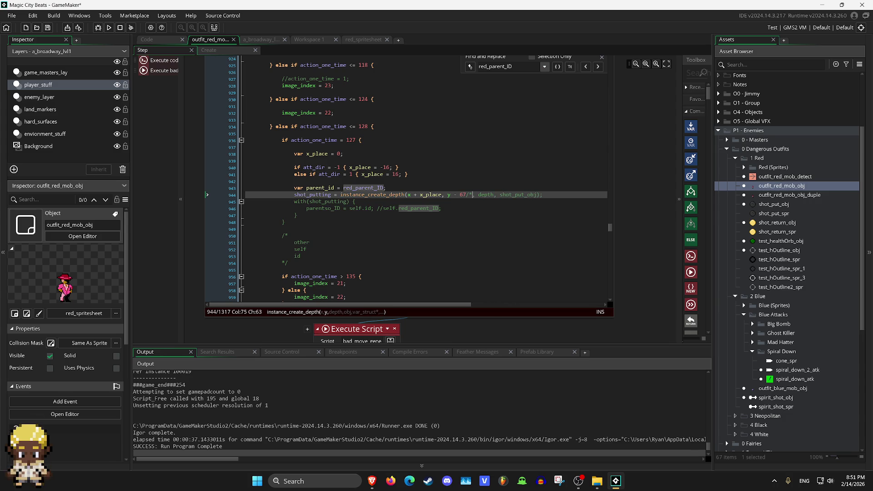
pyautogui.press('Left')
pyautogui.write('*')
pyautogui.write('/*')
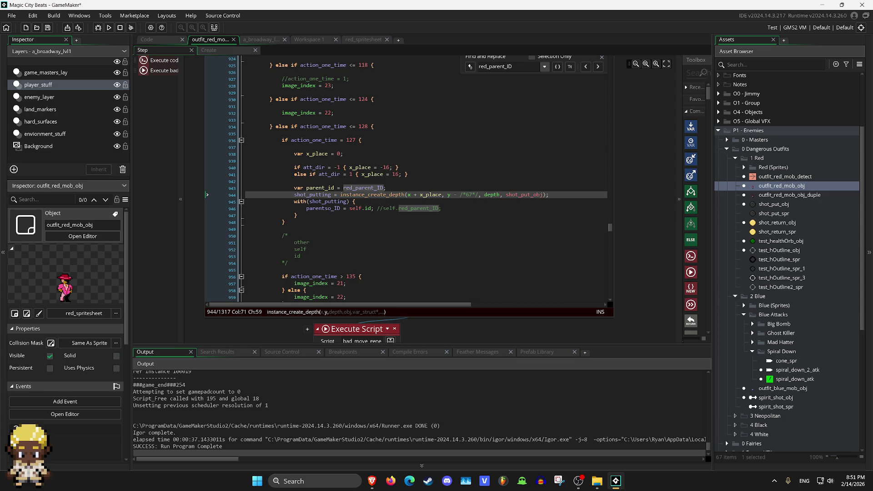
pyautogui.write('34')
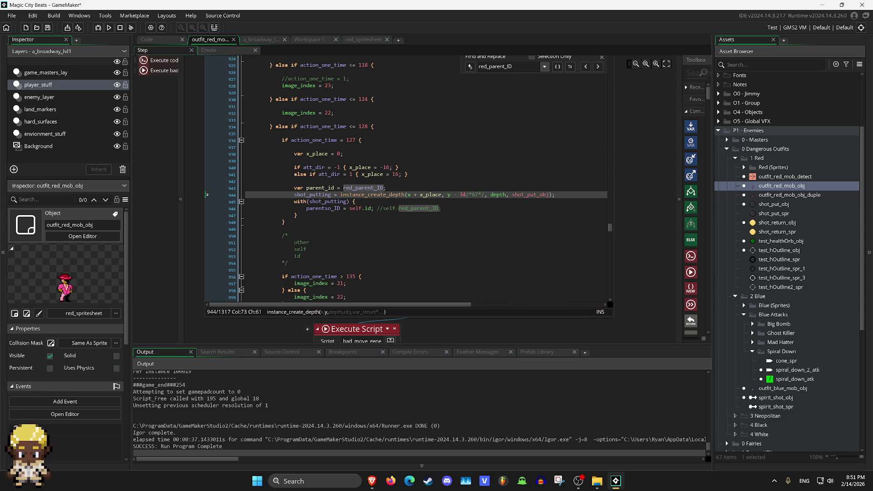
pyautogui.press('F5')
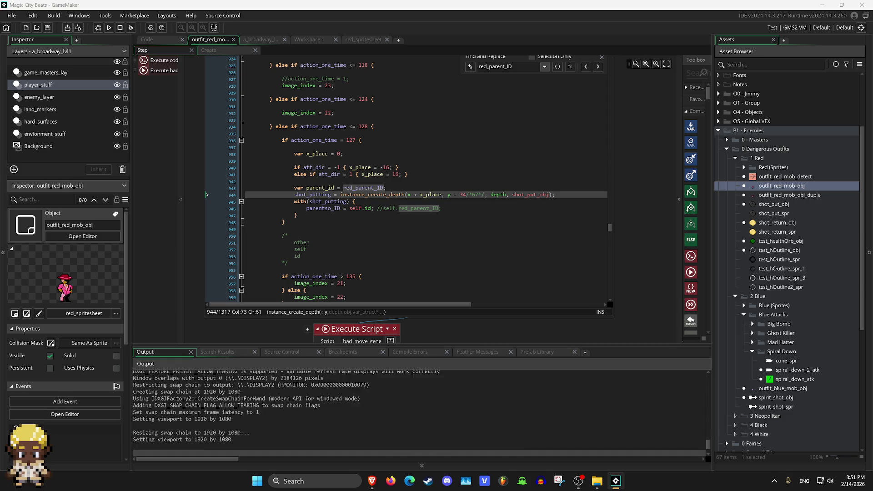
# Walk the pink character toward the grey opponent and throw the shot-put five times to check landings.
pyautogui.press('Right')
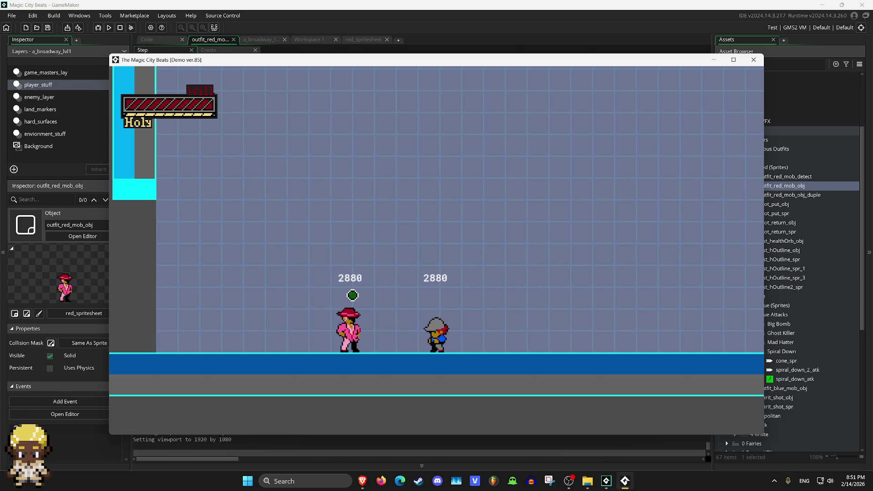
pyautogui.press('z')
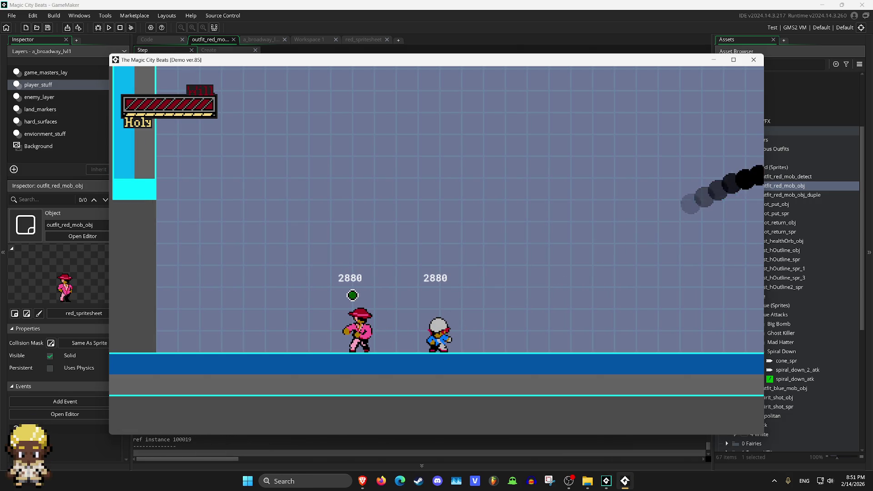
pyautogui.press('Left')
pyautogui.press('Right')
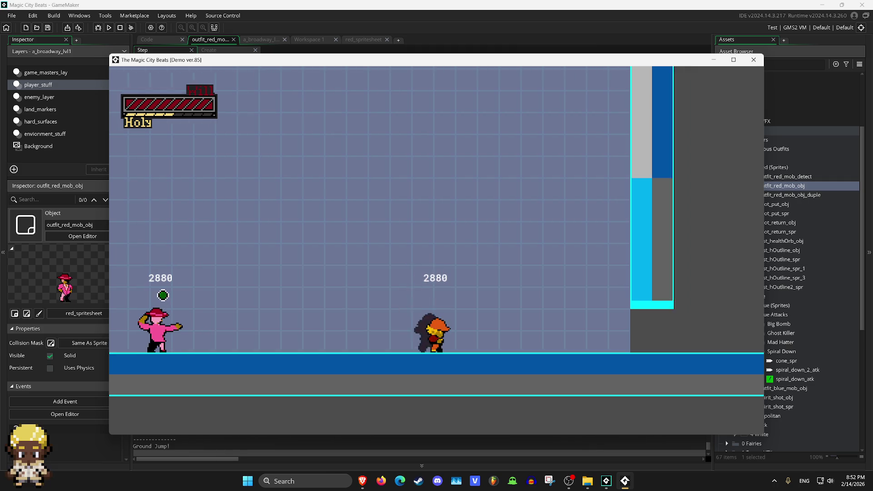
pyautogui.press('z')
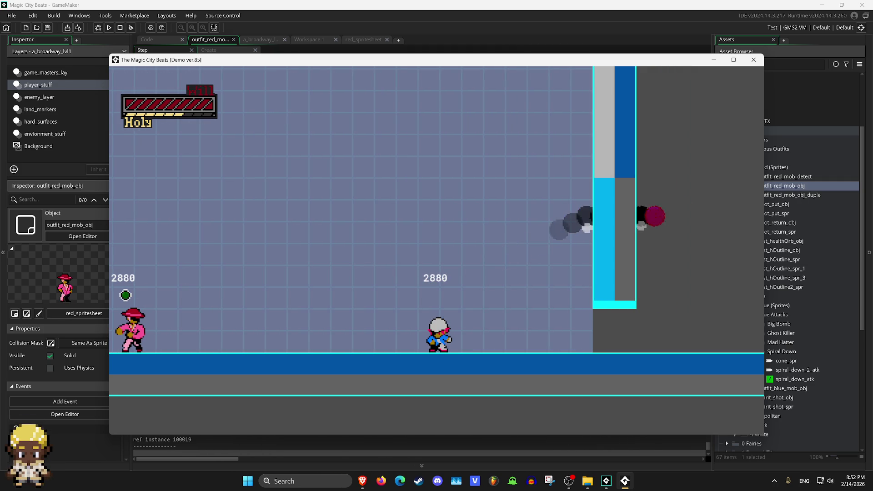
pyautogui.press('Right')
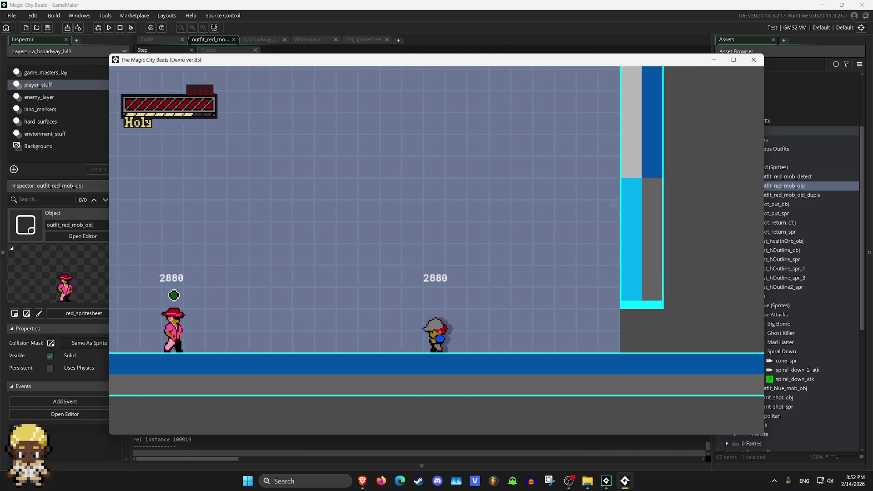
pyautogui.press('Right')
pyautogui.press('z')
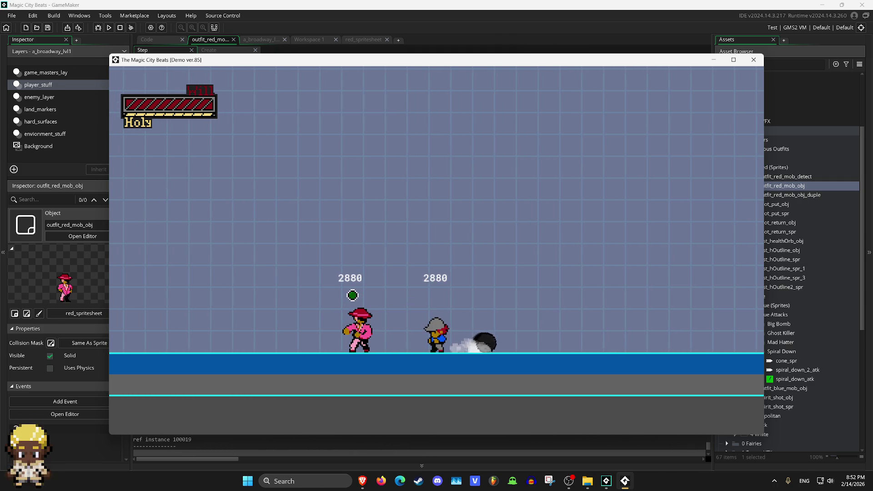
pyautogui.press('z')
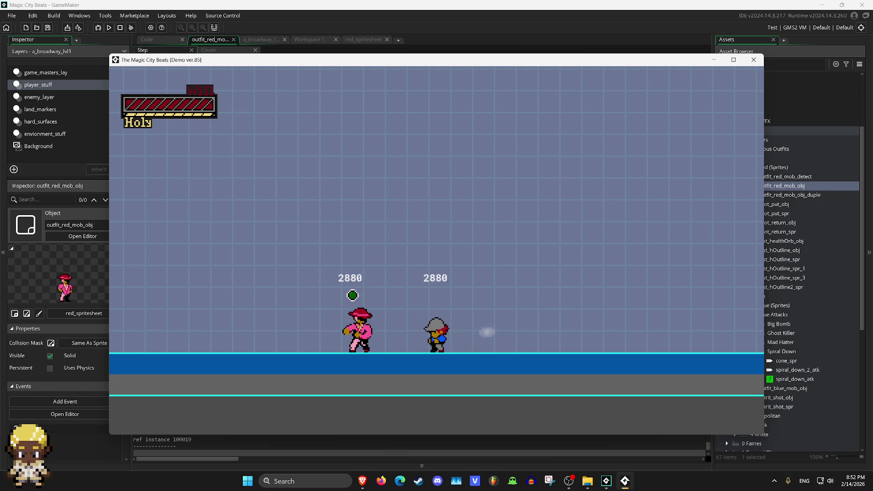
pyautogui.press('z')
pyautogui.press('z')
pyautogui.press('z')
pyautogui.press('z')
pyautogui.press('z')
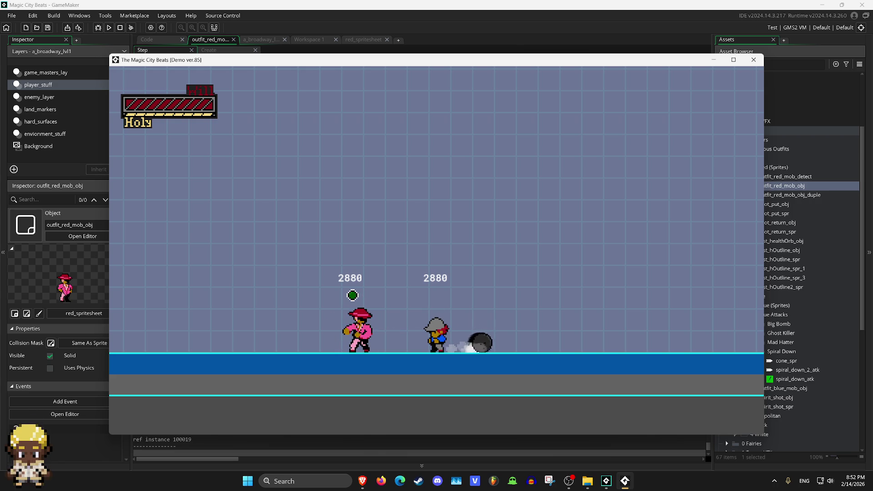
# Close the running game and return to shot_put_obj's Step code.
pyautogui.click(753, 60)
pyautogui.click(408, 174)
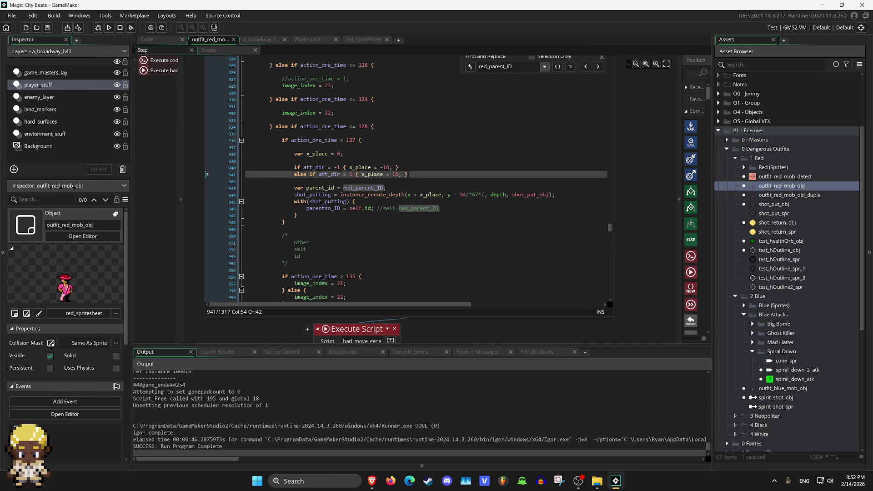
pyautogui.scroll(10, 407, 182)
pyautogui.hotkey('ctrl', 'Tab')
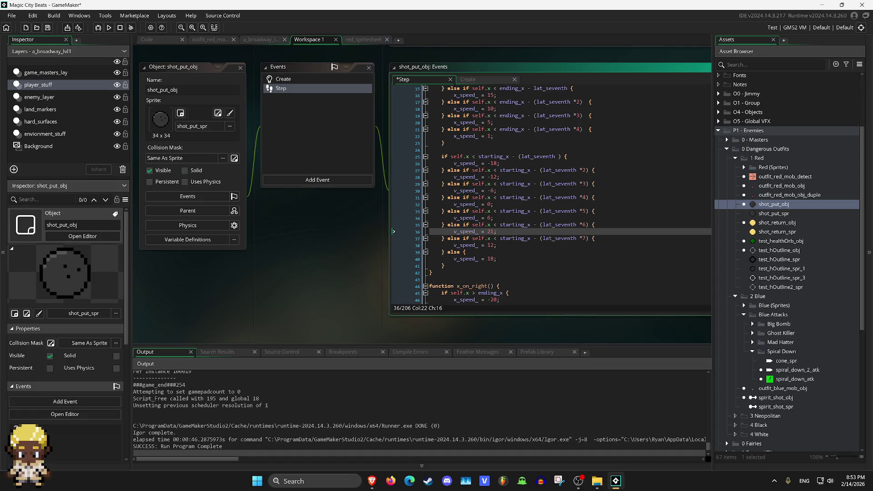
# Set x_on_left's v_speed_ values on lines 36, 38 and 40 to 12, 18 and 24.
pyautogui.press('BackSpace')
pyautogui.write('12')
pyautogui.click(494, 245)
pyautogui.press('BackSpace')
pyautogui.press('BackSpace')
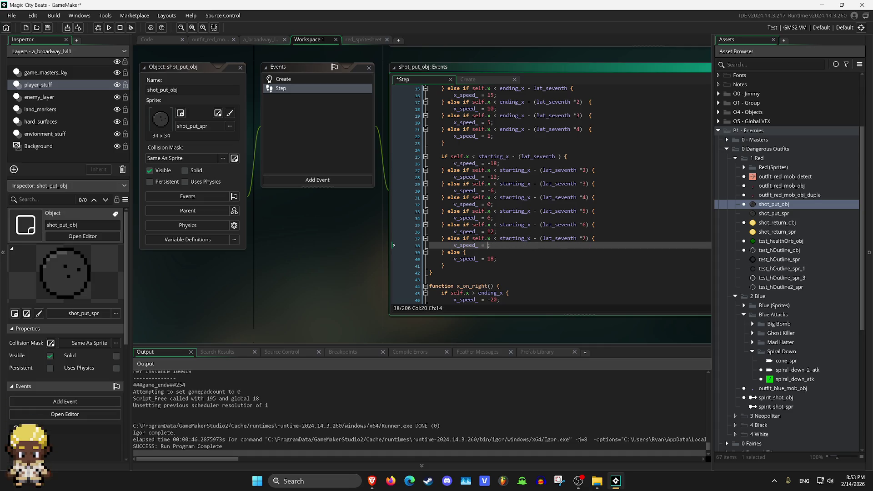
pyautogui.write('18')
pyautogui.press('Down')
pyautogui.press('Down')
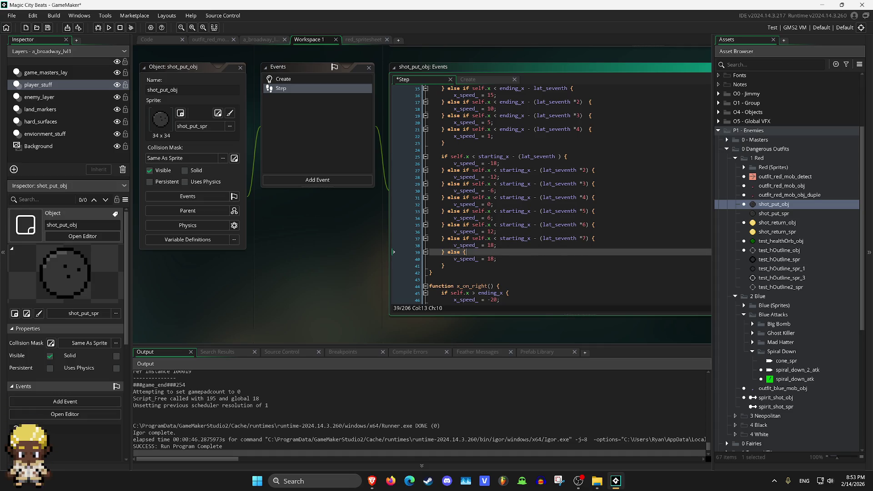
pyautogui.press('BackSpace')
pyautogui.press('BackSpace')
pyautogui.write('24')
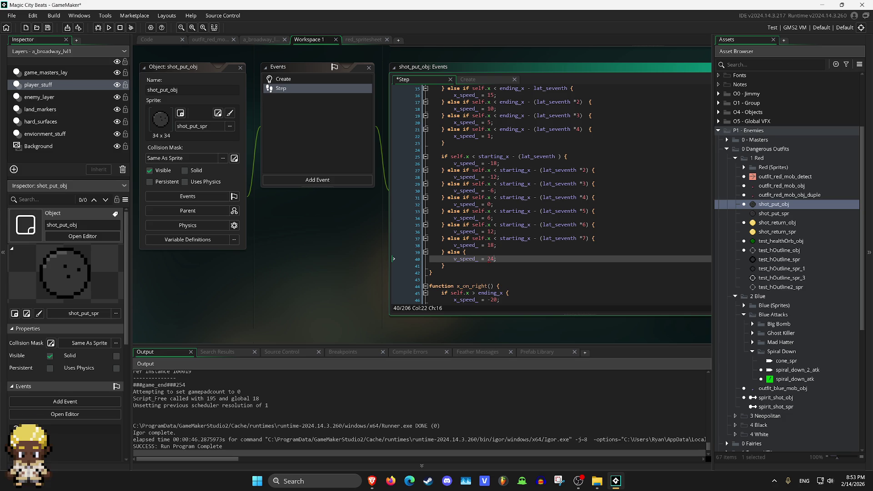
pyautogui.scroll(5, 550, 191)
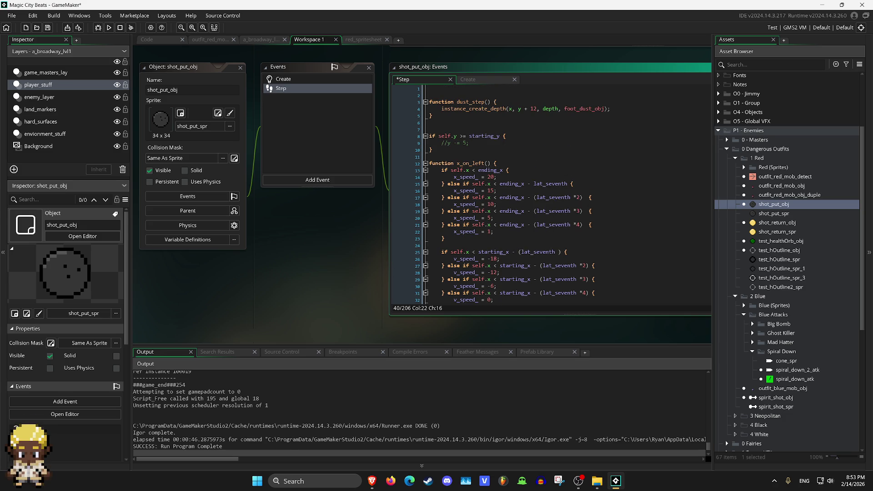
pyautogui.scroll(-4, 550, 191)
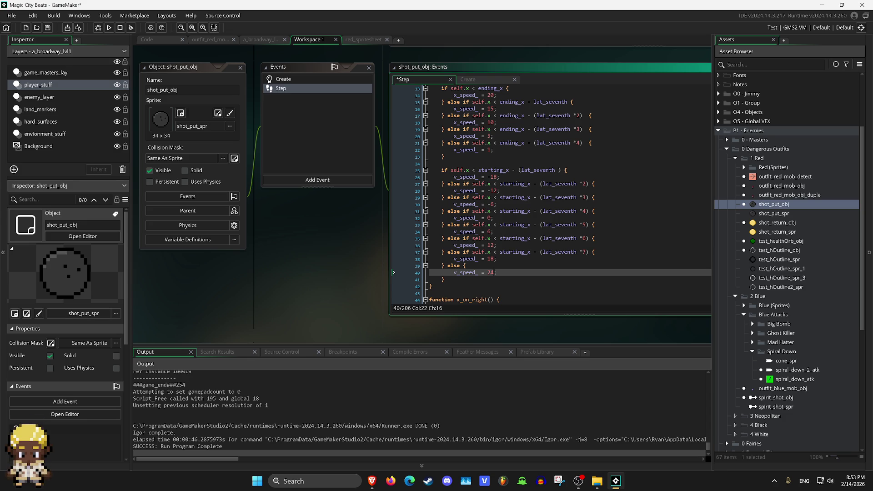
# In x_on_right, change the upward speeds to -18, -12 and -6.
pyautogui.scroll(-10, 551, 195)
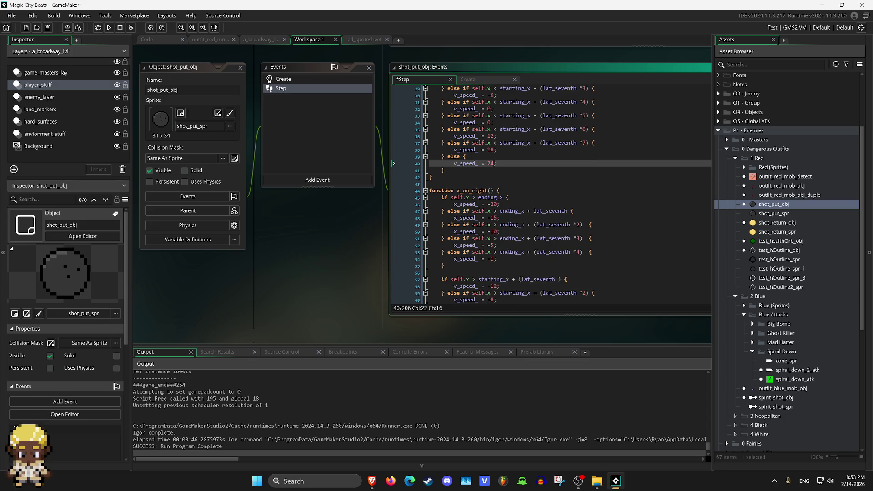
pyautogui.click(503, 190)
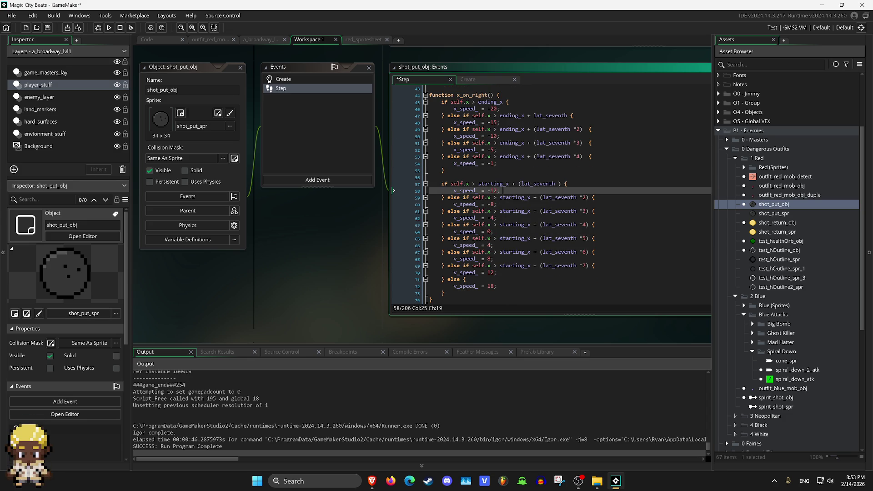
pyautogui.scroll(6, 551, 191)
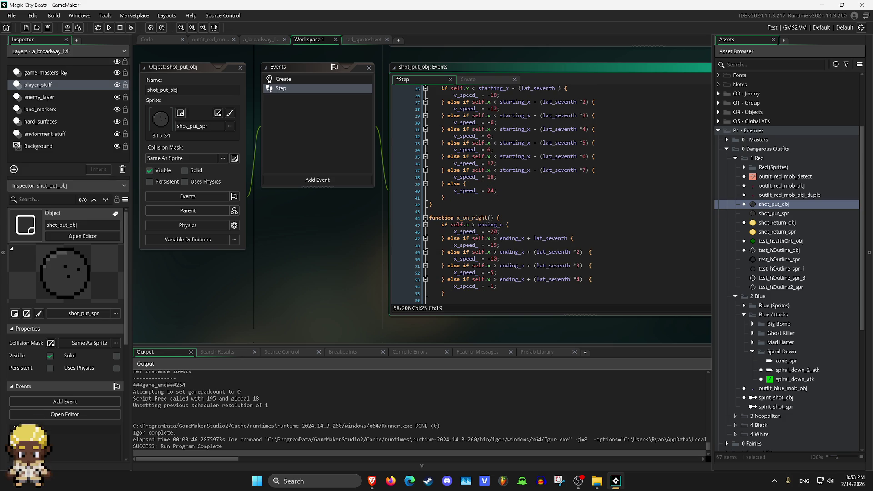
pyautogui.scroll(-4, 551, 191)
pyautogui.press('BackSpace')
pyautogui.write('8')
pyautogui.scroll(-1, 557, 223)
pyautogui.click(494, 231)
pyautogui.press('BackSpace')
pyautogui.write('12')
pyautogui.press('Down')
pyautogui.press('Down')
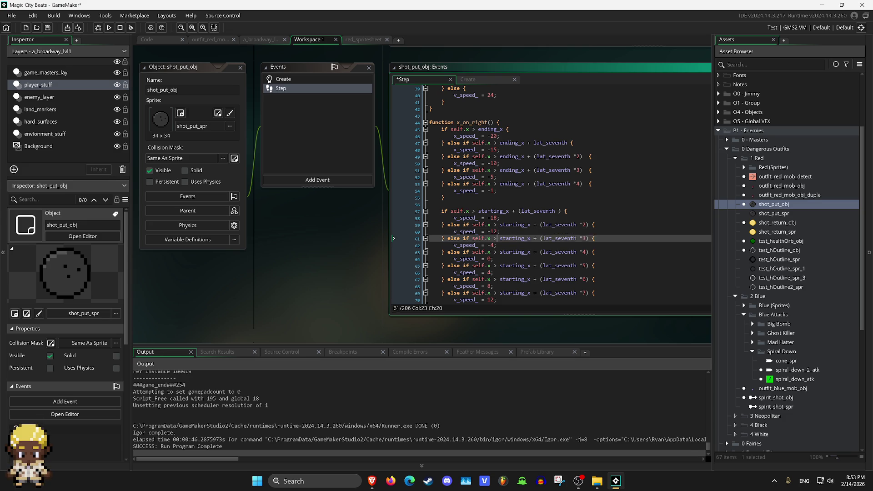
pyautogui.press('BackSpace')
pyautogui.write('6')
# Change the downward speeds to 6, 12, 16 and 24, then build and run with F5.
pyautogui.scroll(-5, 503, 182)
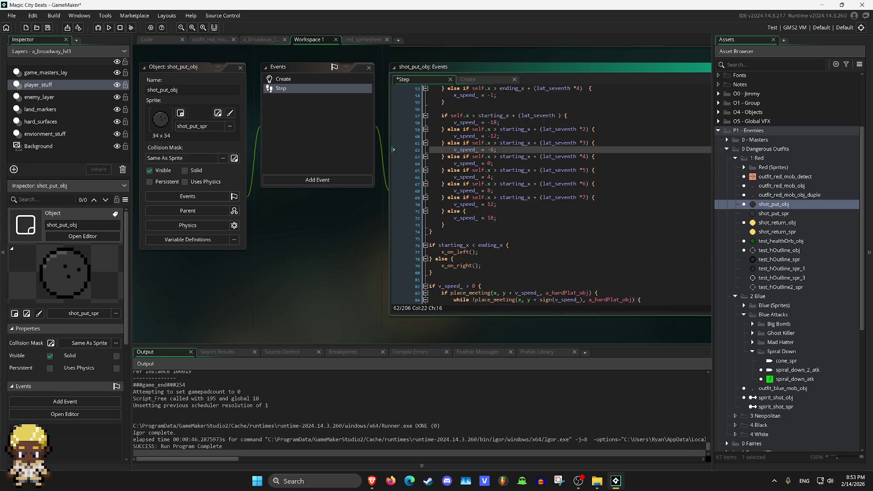
pyautogui.click(503, 163)
pyautogui.press('BackSpace')
pyautogui.write('6')
pyautogui.press('Down')
pyautogui.press('Down')
pyautogui.press('BackSpace')
pyautogui.write('12')
pyautogui.press('Down')
pyautogui.press('Down')
pyautogui.press('BackSpace')
pyautogui.write('6')
pyautogui.press('Down')
pyautogui.press('Down')
pyautogui.press('BackSpace')
pyautogui.press('BackSpace')
pyautogui.write('24')
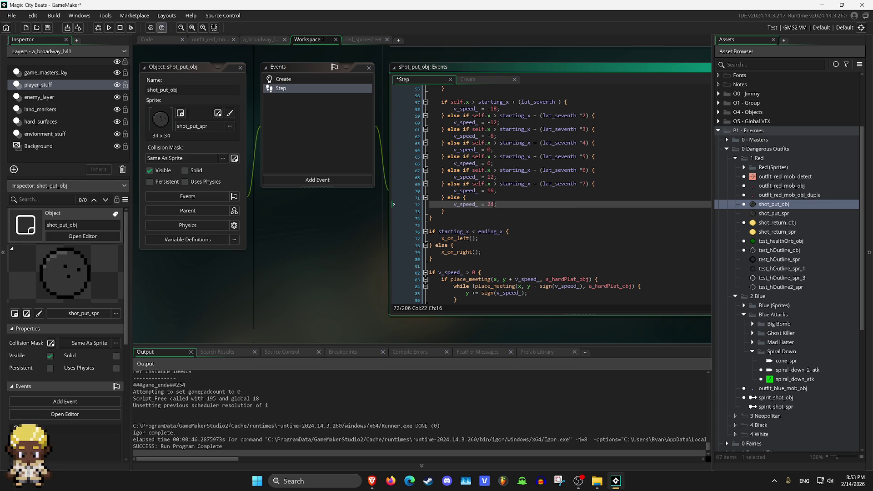
pyautogui.press('F5')
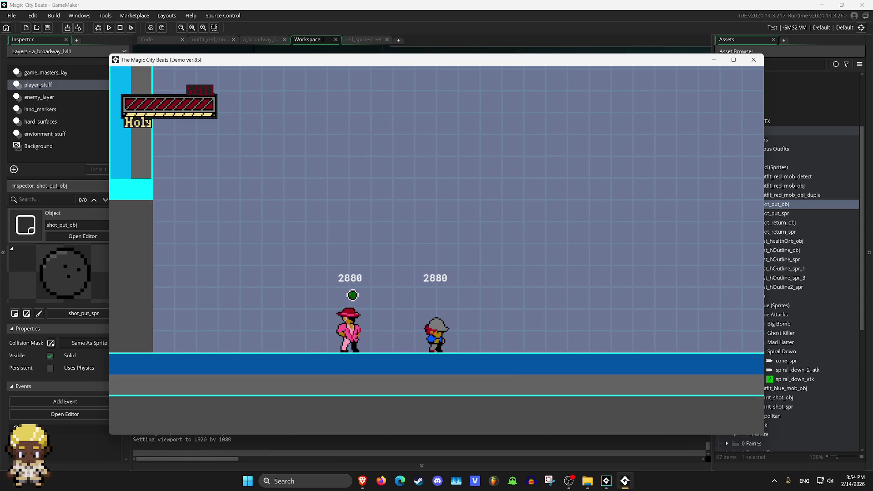
pyautogui.press('z')
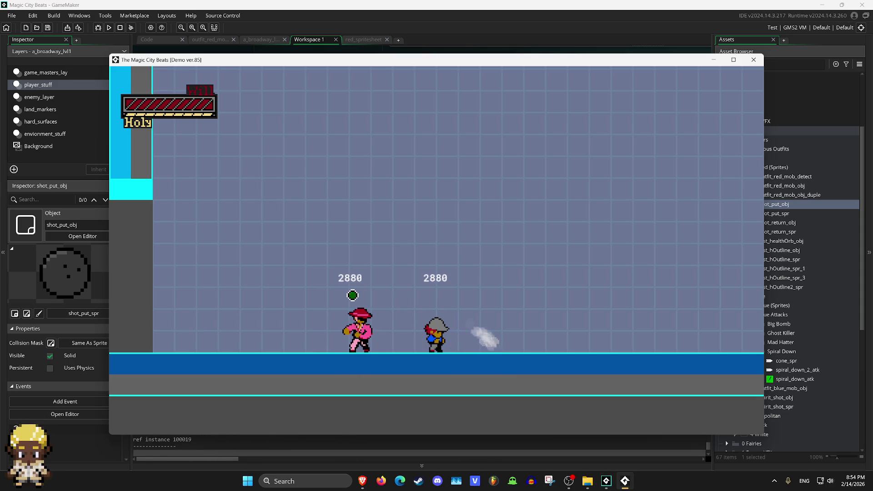
pyautogui.press('z')
pyautogui.press('z')
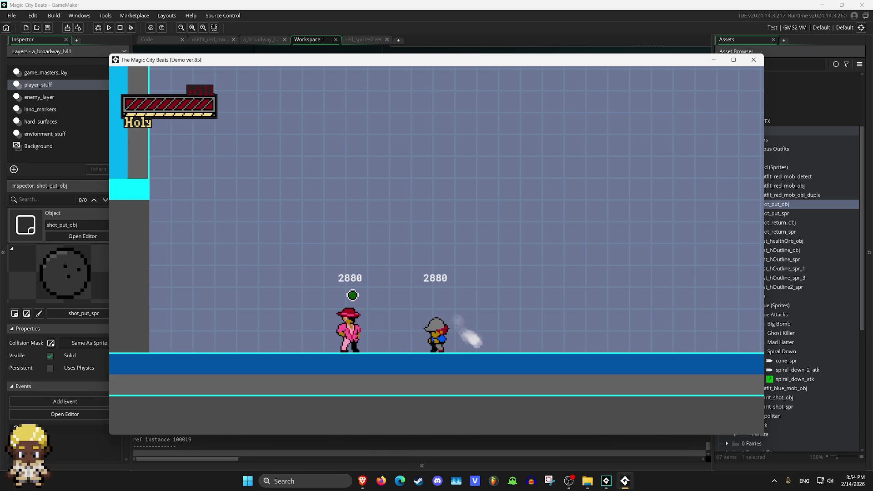
pyautogui.press('z')
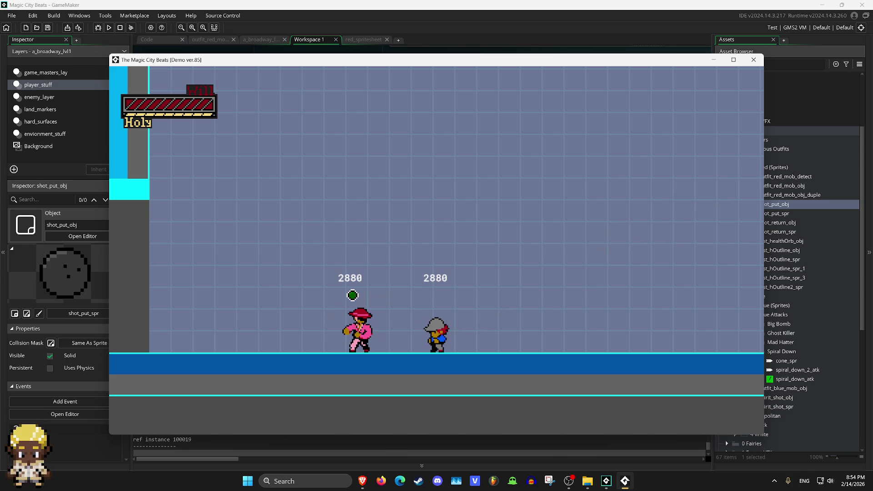
pyautogui.press('z')
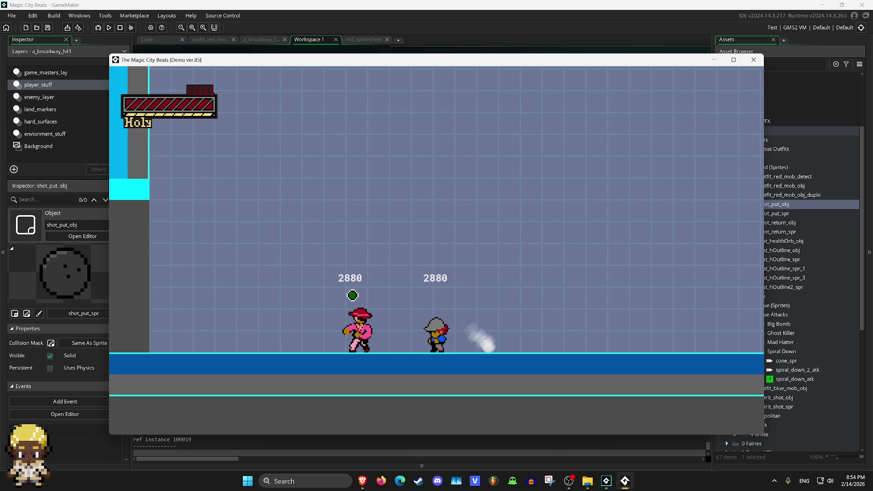
pyautogui.press('z')
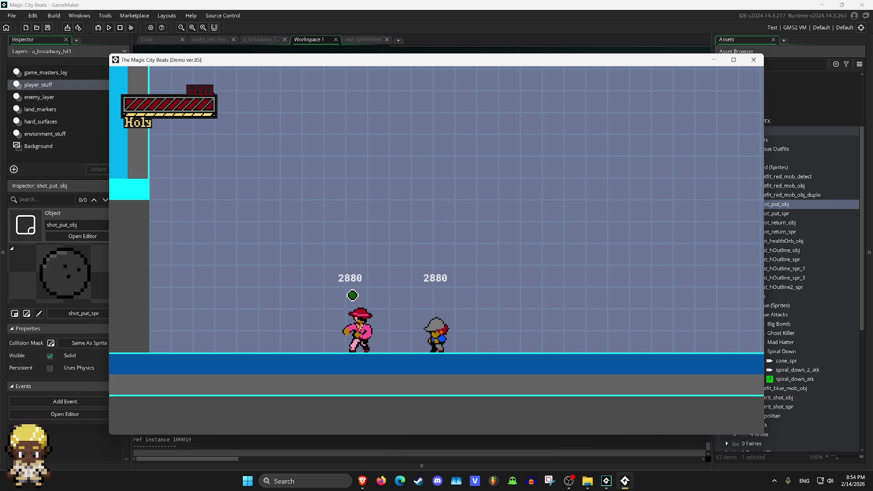
pyautogui.press('z')
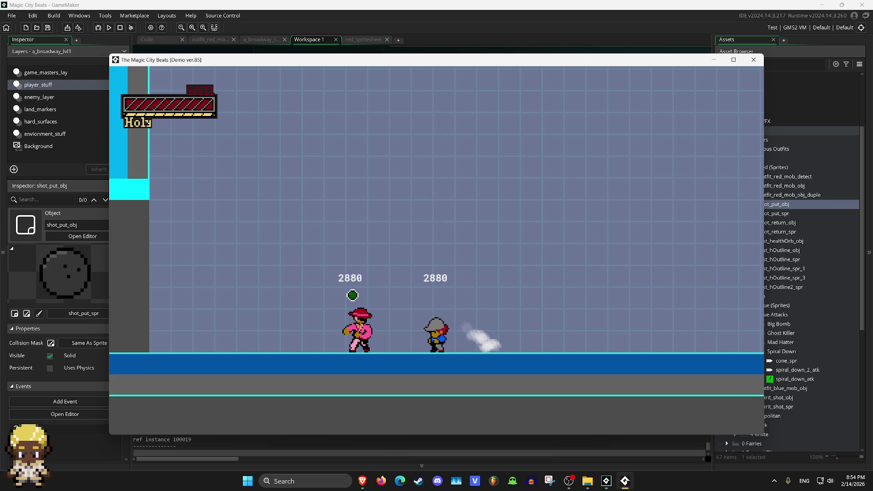
pyautogui.press('Left')
pyautogui.press('z')
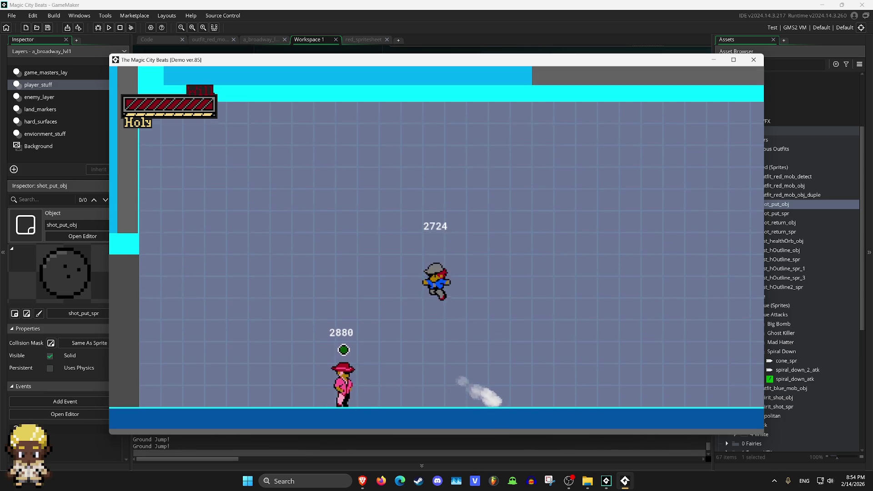
pyautogui.press('z')
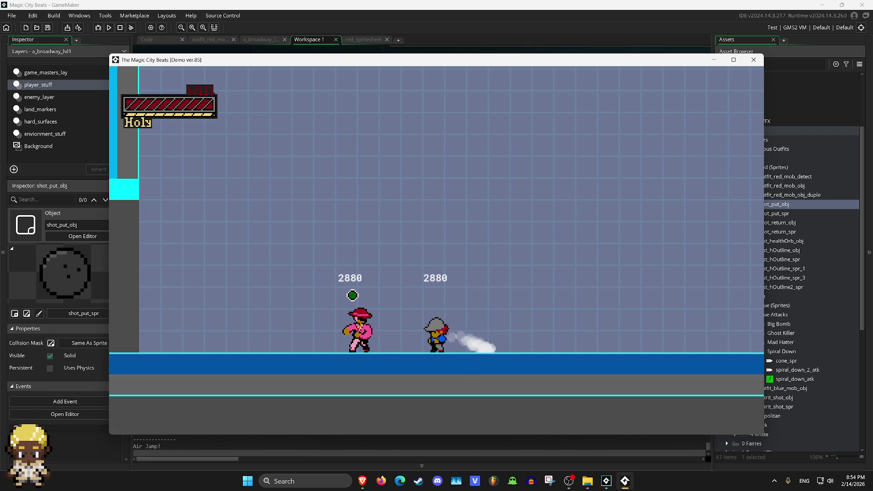
pyautogui.press('z')
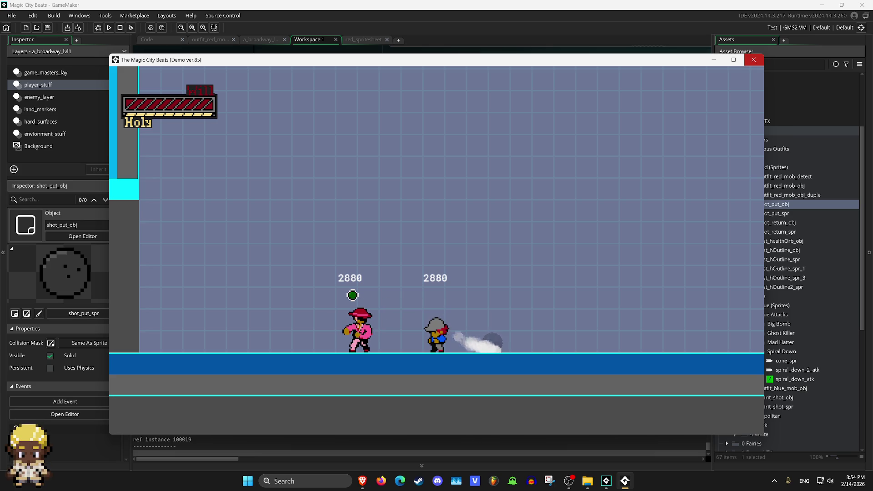
pyautogui.press('Escape')
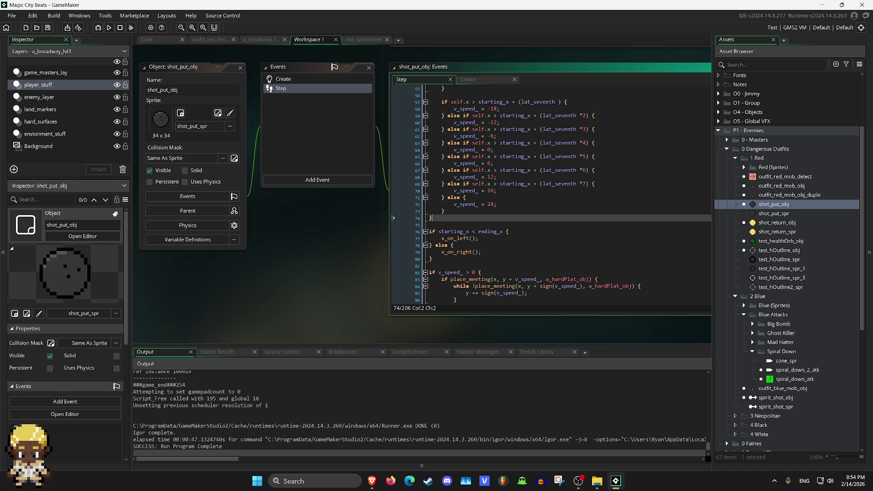
# Scroll through the rest of shot_put_obj's Step code, then open test_healthOrb_obj.
pyautogui.scroll(-9, 466, 218)
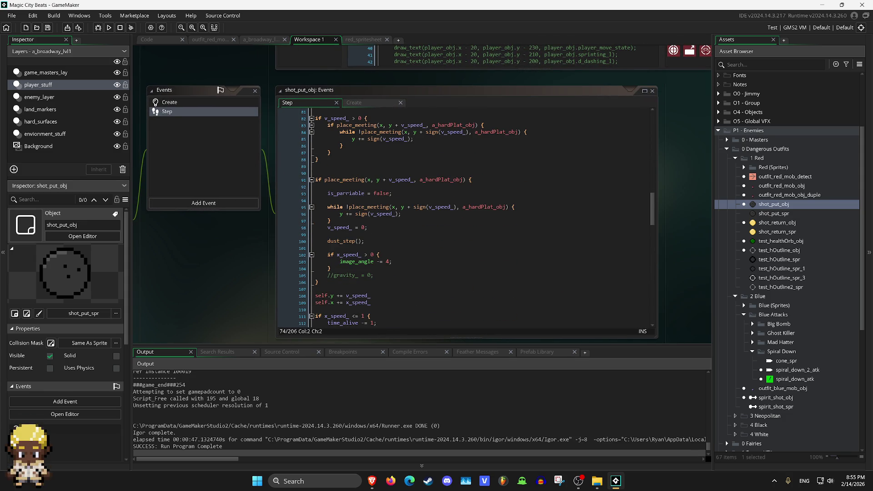
pyautogui.scroll(-1, 466, 218)
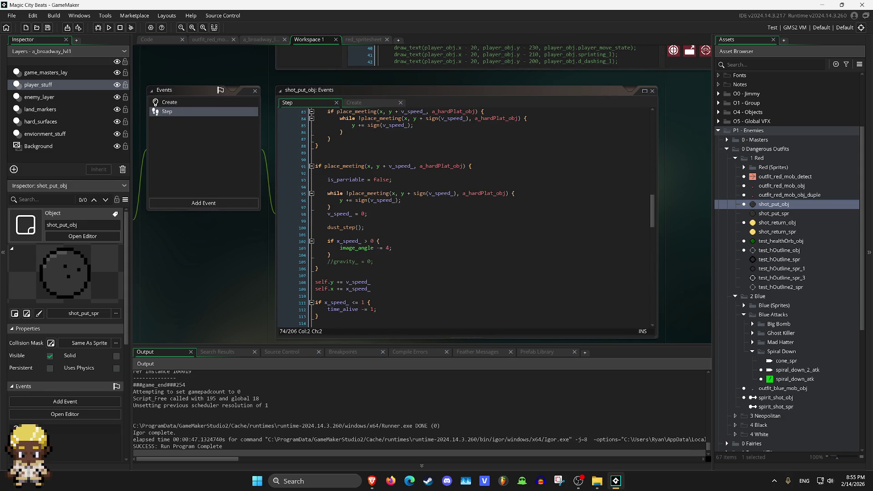
pyautogui.scroll(-9, 466, 218)
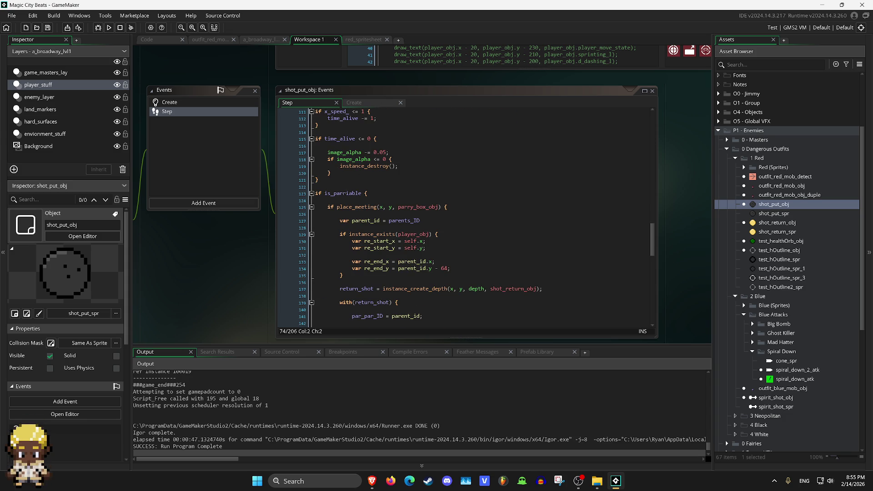
pyautogui.scroll(-4, 466, 218)
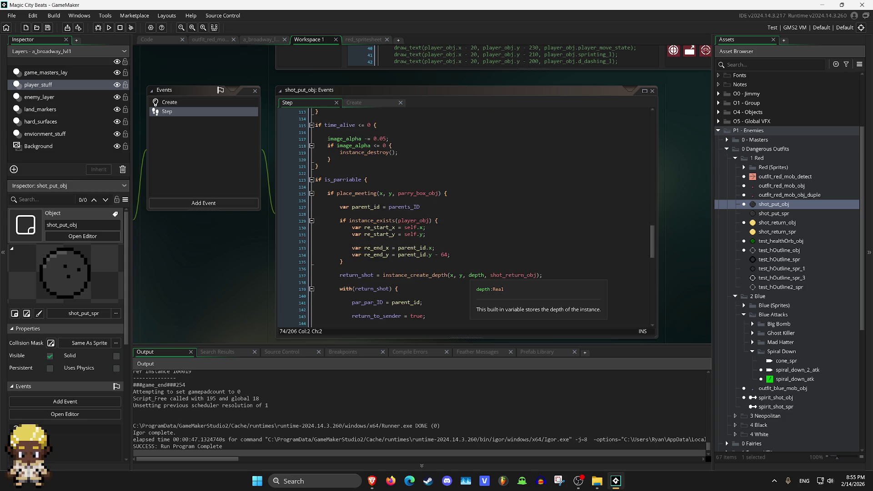
pyautogui.scroll(-13, 466, 218)
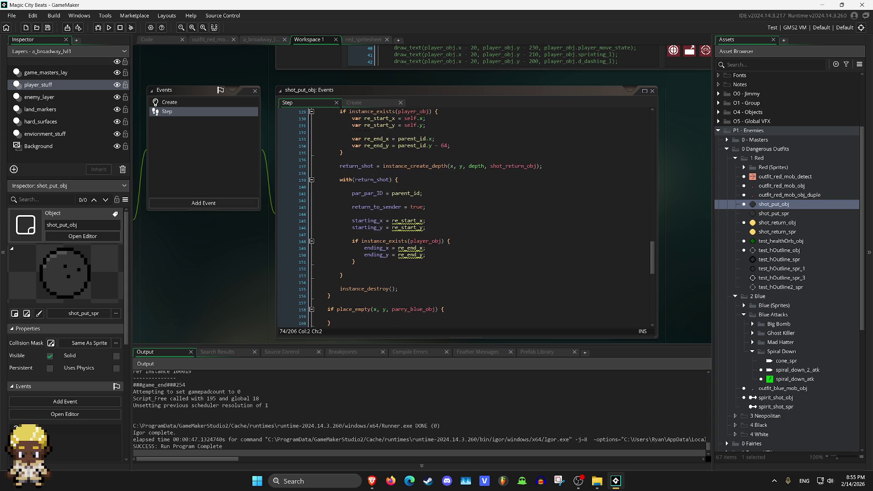
pyautogui.scroll(-5, 466, 218)
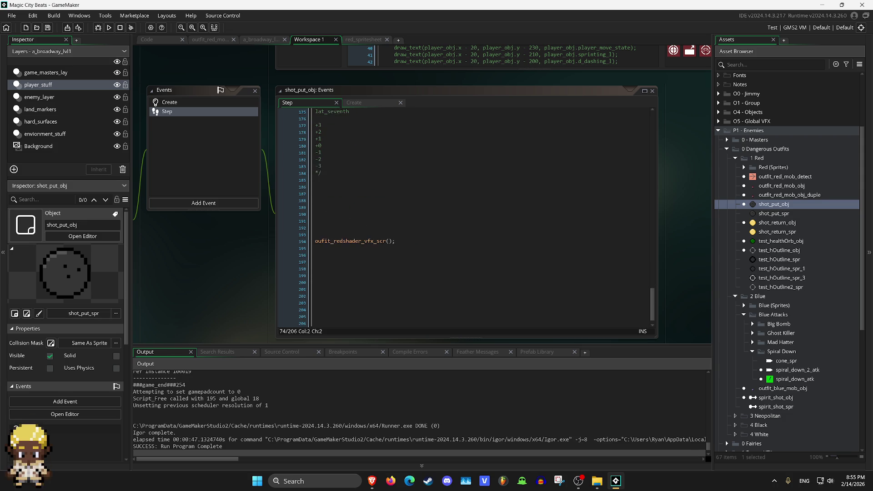
pyautogui.scroll(20, 466, 218)
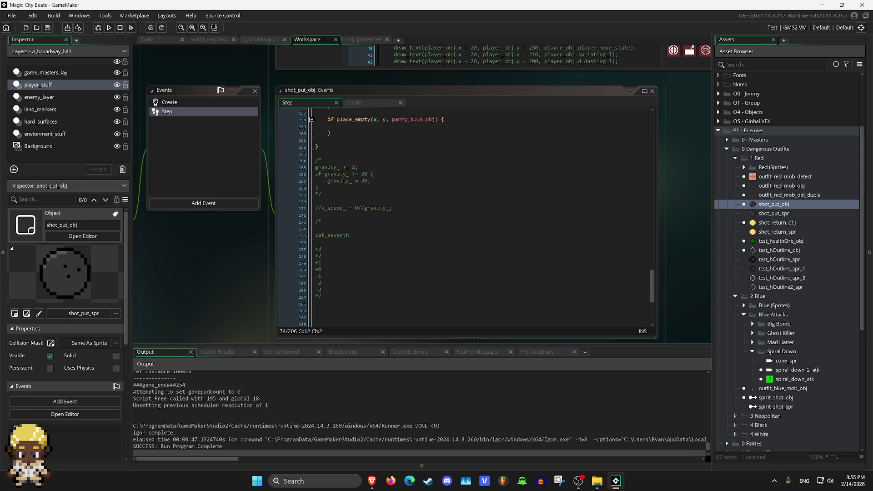
pyautogui.scroll(20, 466, 218)
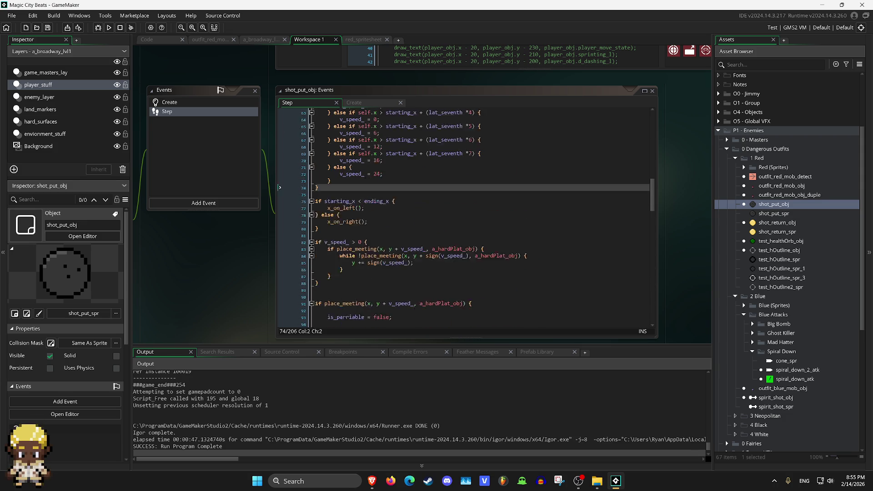
pyautogui.scroll(2, 466, 218)
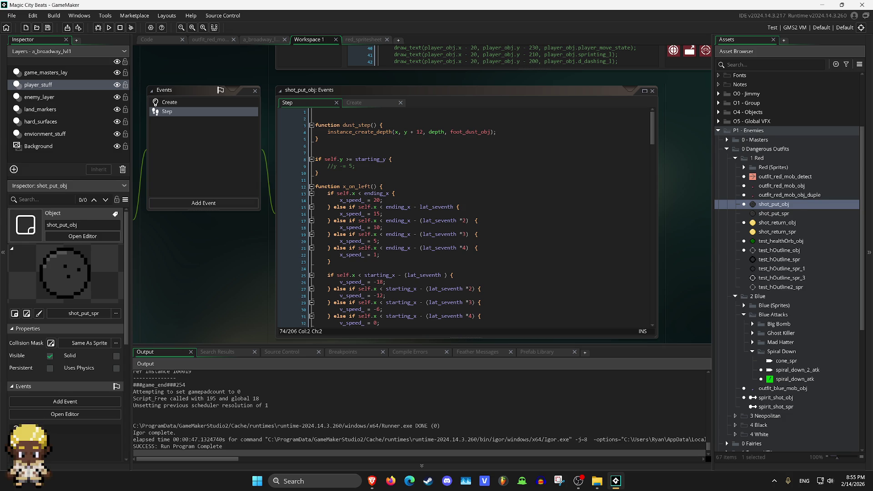
pyautogui.doubleClick(780, 241)
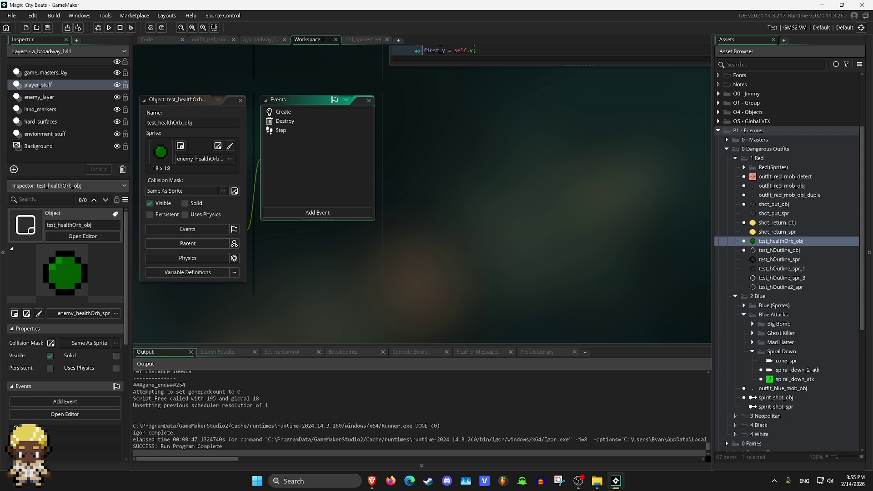
# In the a_broadway_lvl1 room, select the red enemy instance on enemy_layer.
pyautogui.click(261, 39)
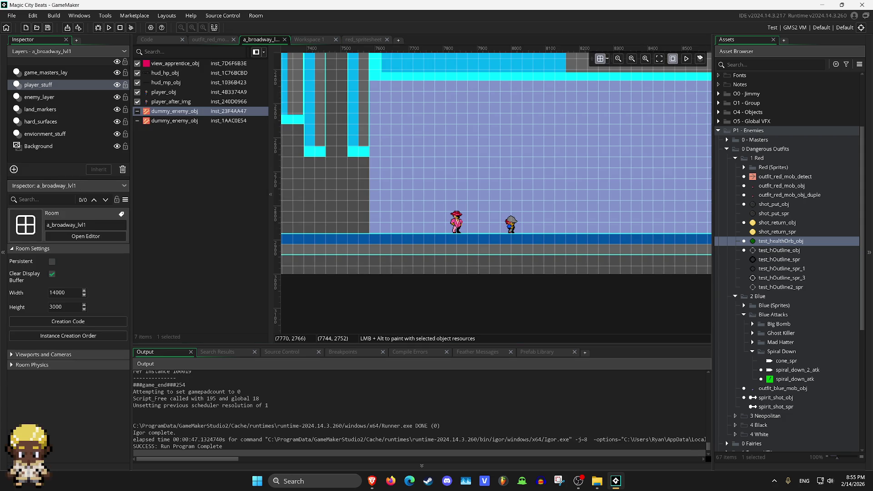
pyautogui.scroll(-4, 451, 206)
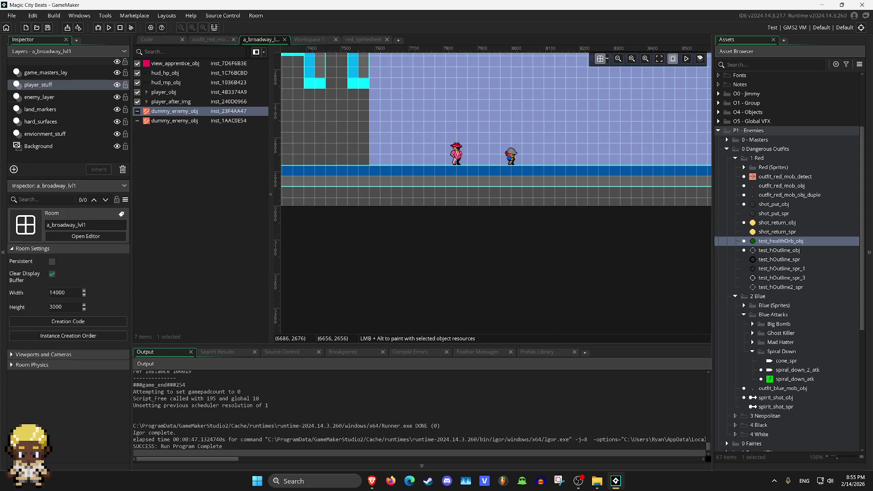
pyautogui.click(68, 96)
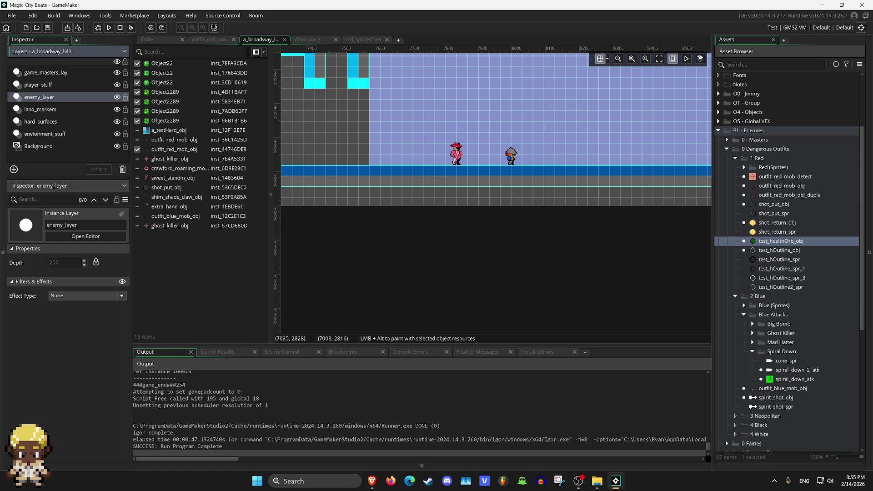
pyautogui.click(190, 149)
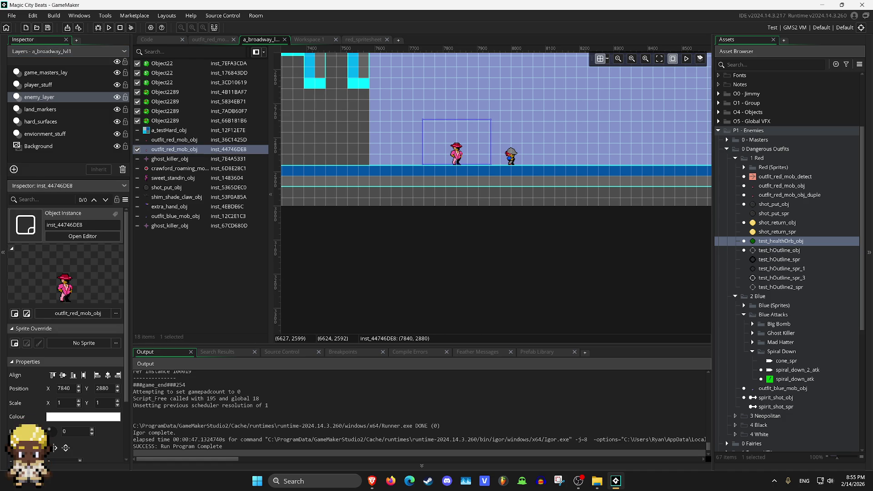
# Show each room layer's instances from player_stuff to envionment_stuff, then open test_healthOrb_obj.
pyautogui.click(39, 73)
pyautogui.click(39, 84)
pyautogui.click(39, 97)
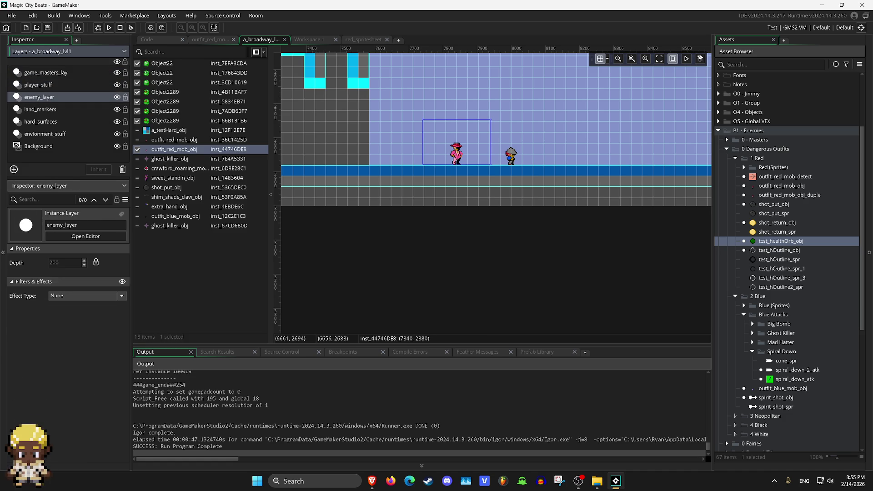
pyautogui.click(39, 110)
pyautogui.click(40, 121)
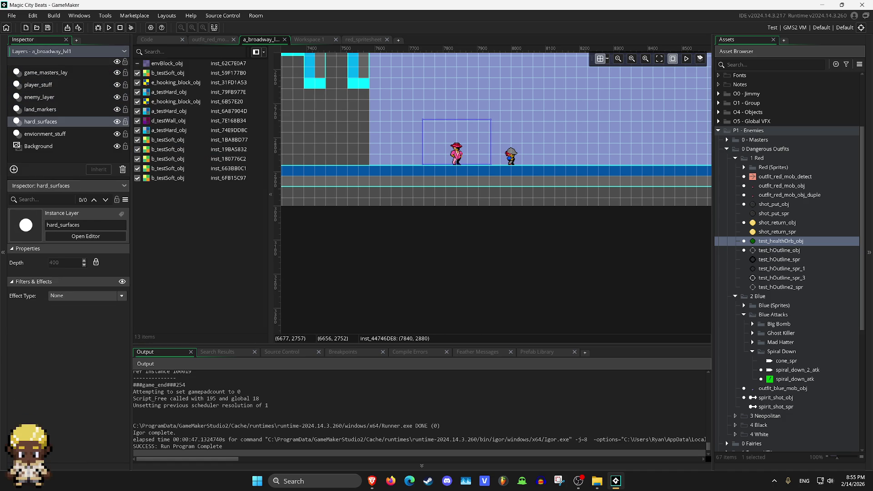
pyautogui.click(40, 133)
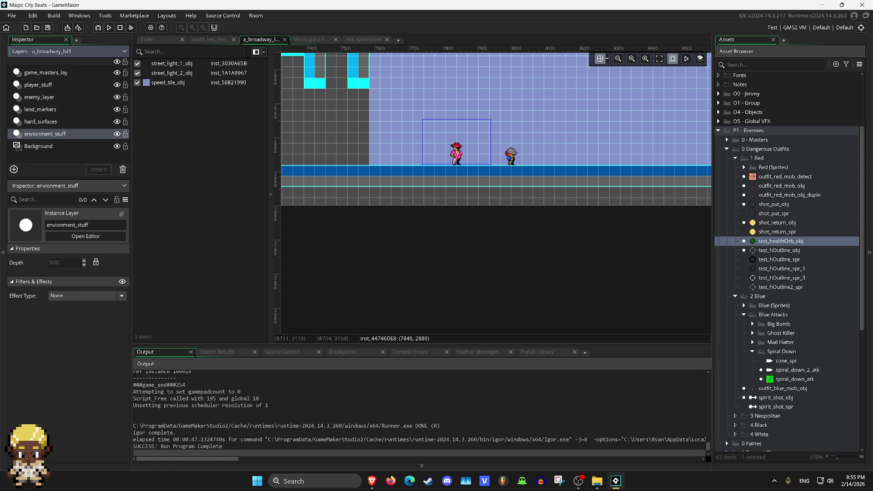
pyautogui.doubleClick(780, 241)
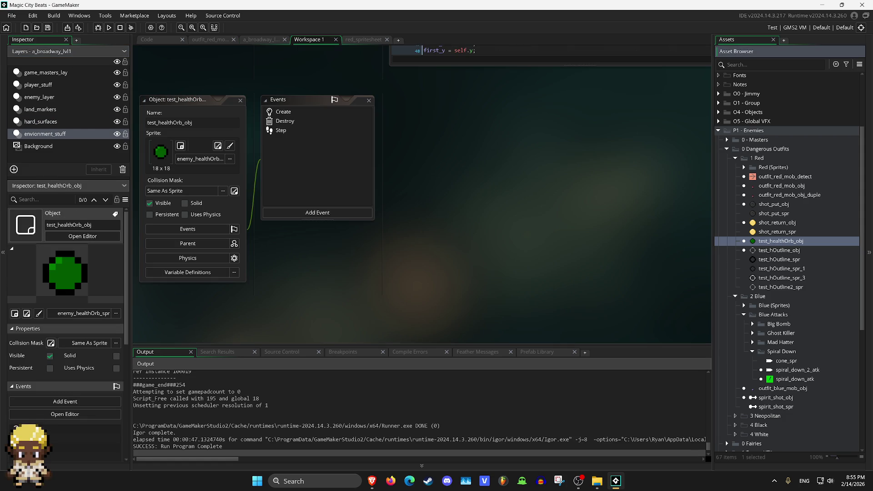
# Copy the test_healthOrb_obj name, then open outfit_red_mob_obj's code with search ready.
pyautogui.press('F2')
pyautogui.press('Home')
pyautogui.doubleClick(781, 185)
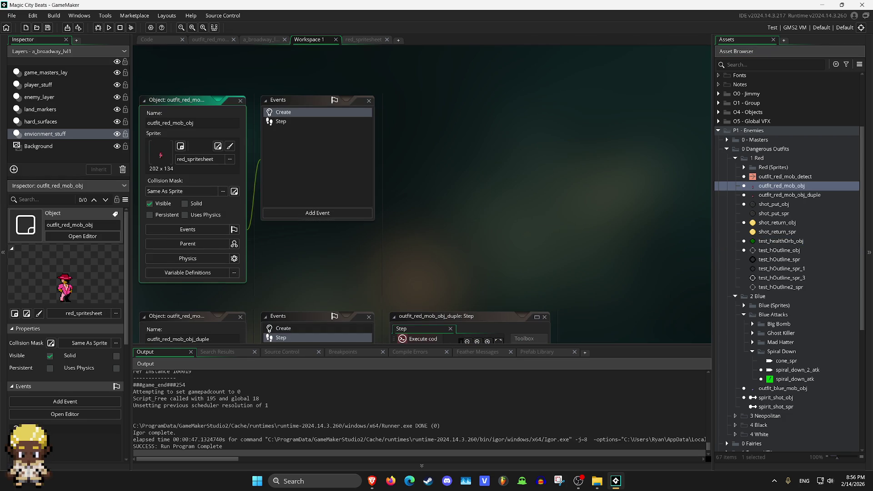
pyautogui.hotkey('ctrl', 'f')
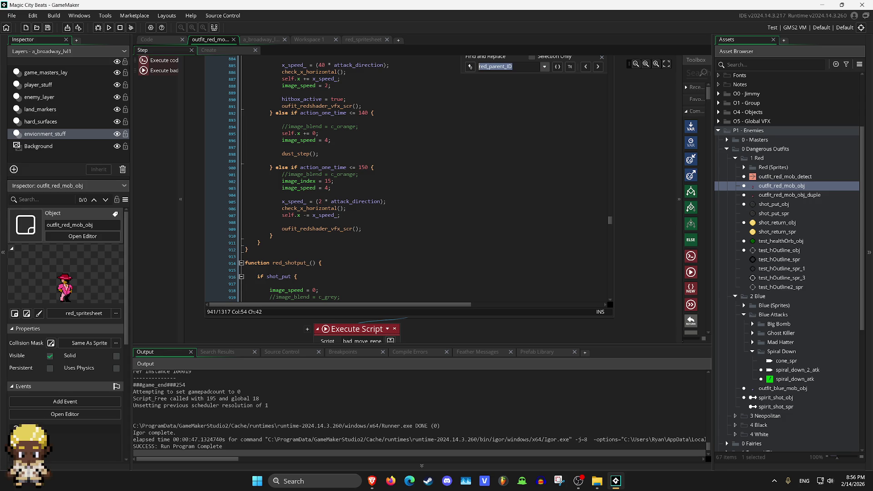
# Search the red enemy's code for test_healthOrb_obj, then clear the search text.
pyautogui.write('test_healthOrb_obj')
pyautogui.hotkey('ctrl', 'a')
pyautogui.press('BackSpace')
# Expand the Red (Sprites) folder and open spirit_shot_spr.
pyautogui.click(744, 167)
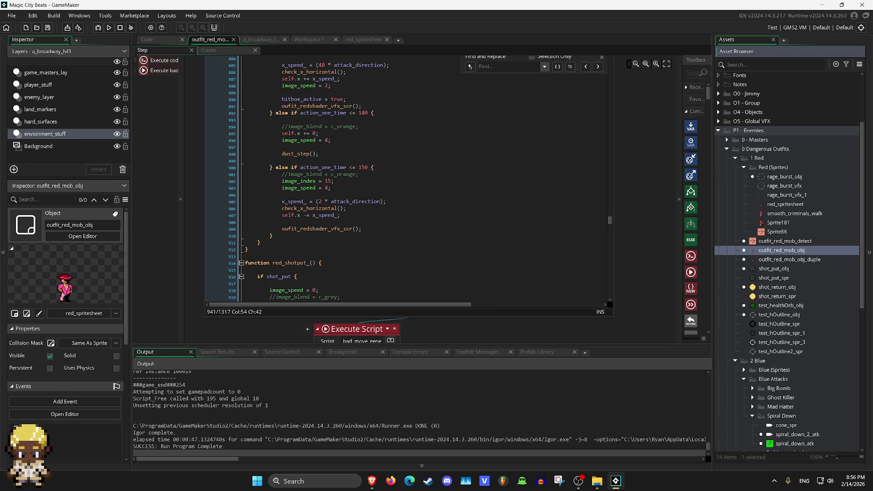
pyautogui.scroll(-8, 789, 261)
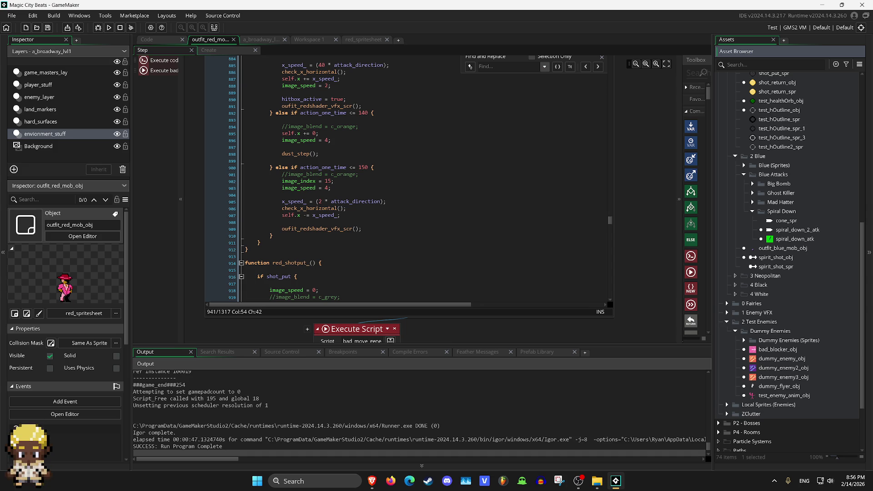
pyautogui.doubleClick(775, 266)
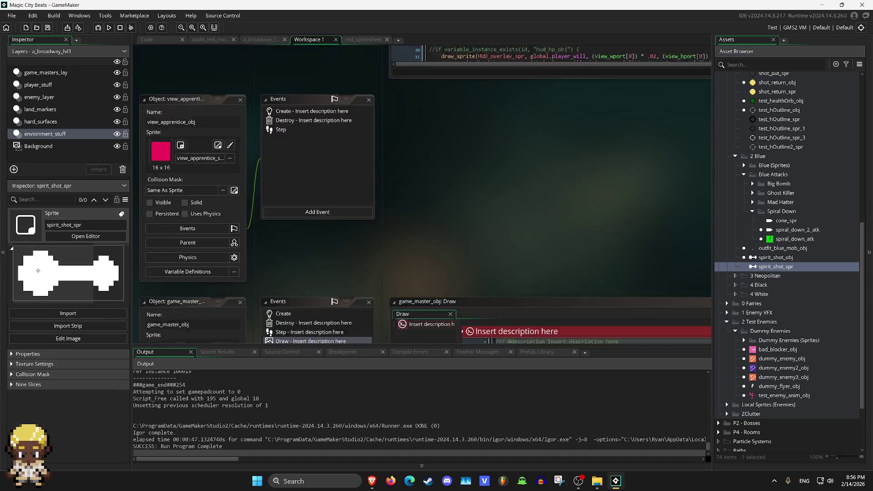
# Turn on Activate Nine Slice for spirit_shot_spr and close the sprite.
pyautogui.click(164, 171)
pyautogui.click(240, 185)
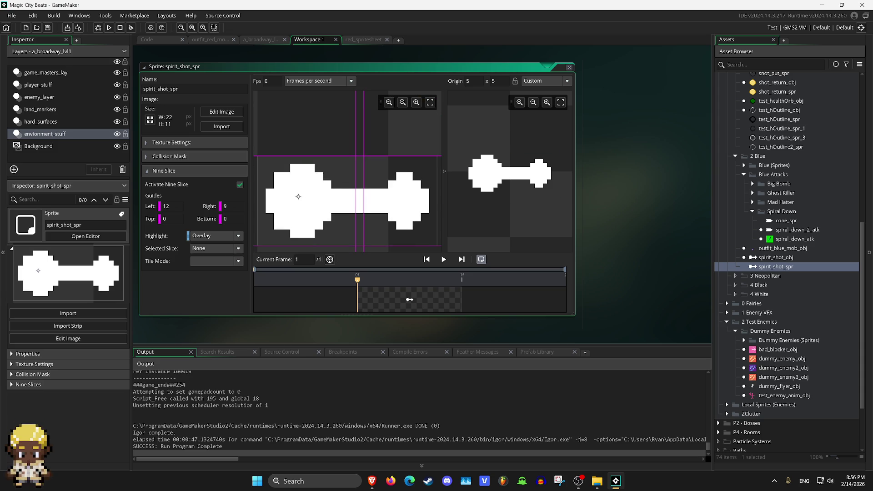
pyautogui.hotkey('ctrl', 'Tab')
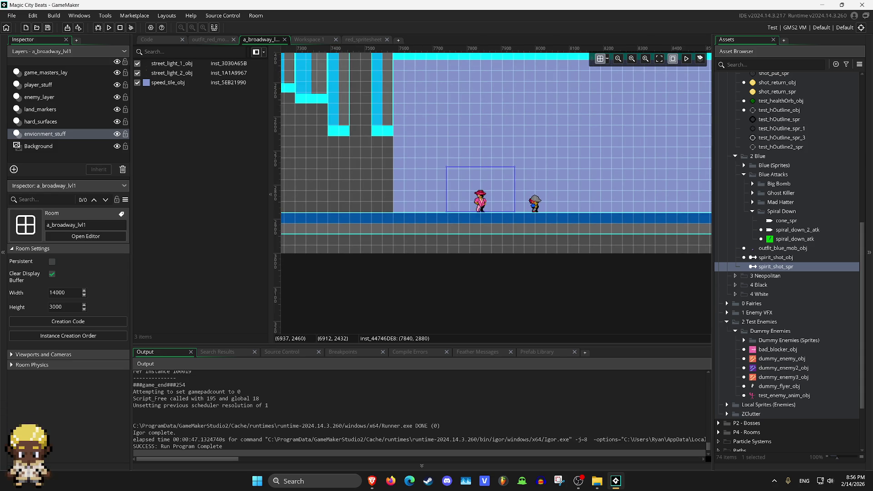
# Step up through the room layers to game_masters_lay, run the level, and walk right.
pyautogui.press('Up')
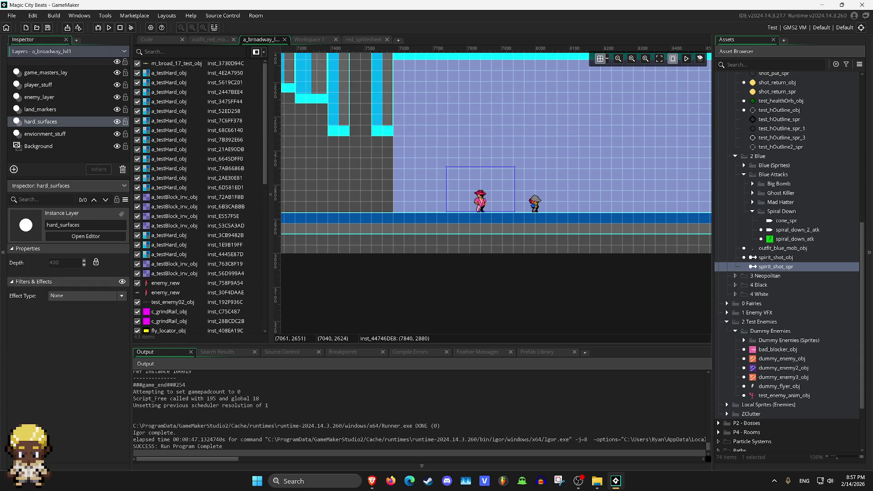
pyautogui.press('Up')
pyautogui.press('Up')
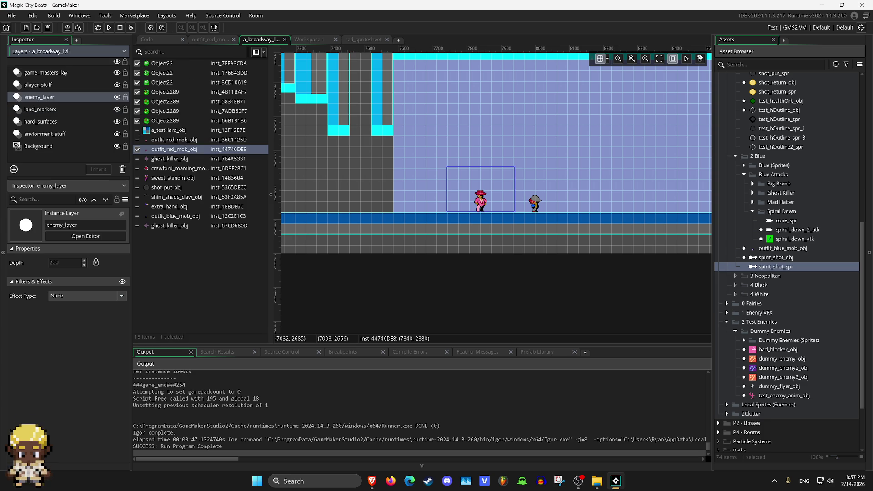
pyautogui.press('Up')
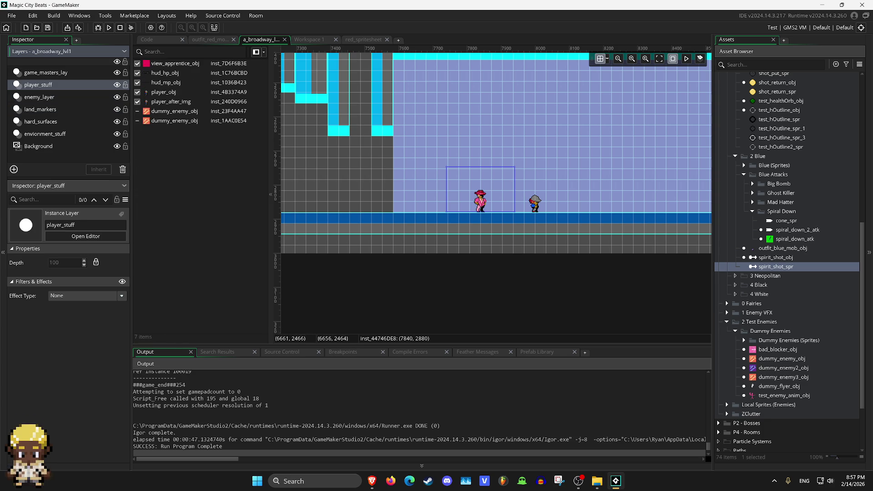
pyautogui.press('Up')
pyautogui.press('F5')
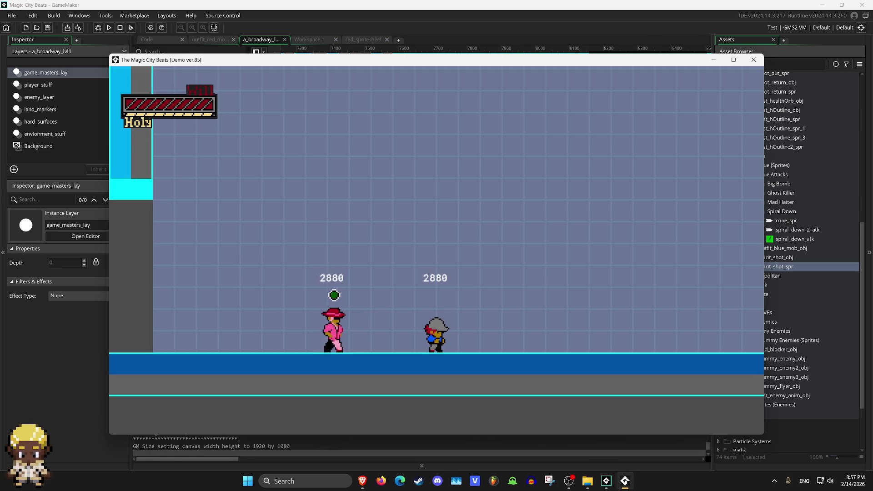
pyautogui.press('Right')
pyautogui.press('Right')
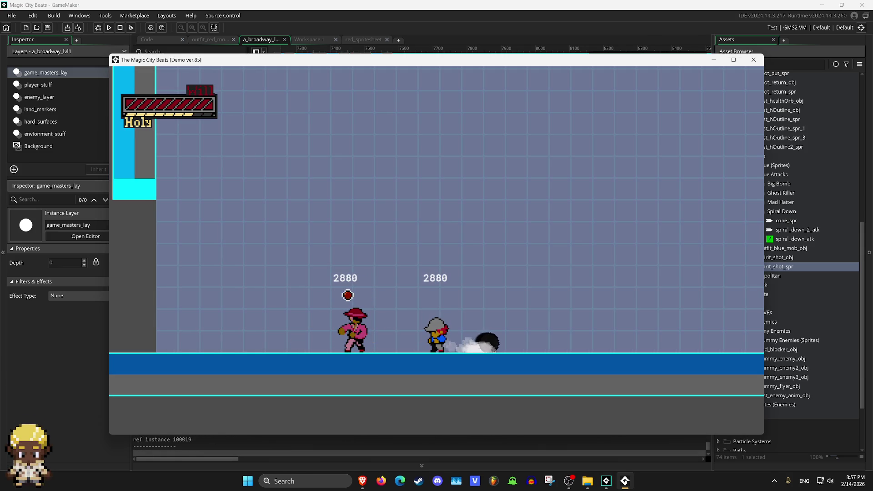
# Move the pink character left and right, punch with z, then close the game.
pyautogui.press('Left')
pyautogui.press('Right')
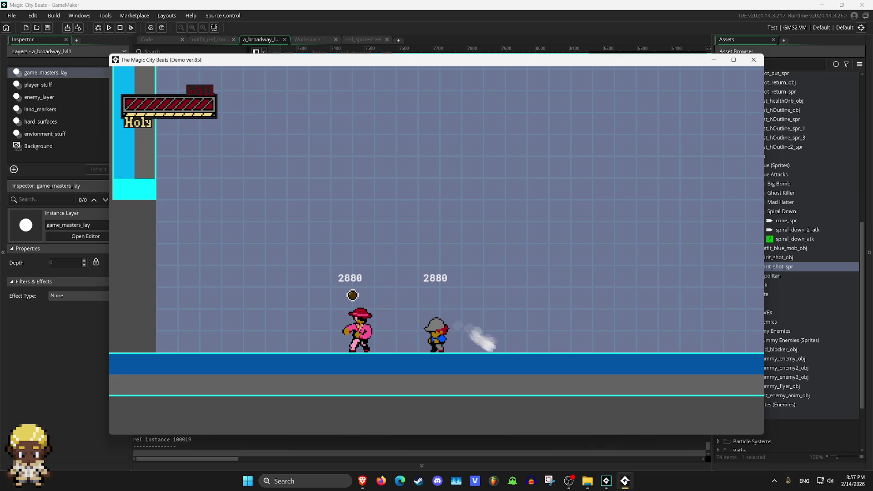
pyautogui.press('z')
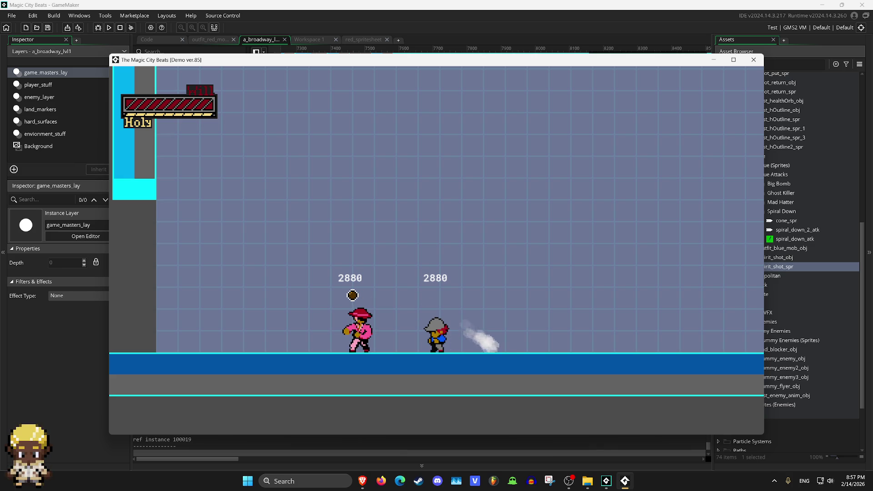
pyautogui.click(753, 60)
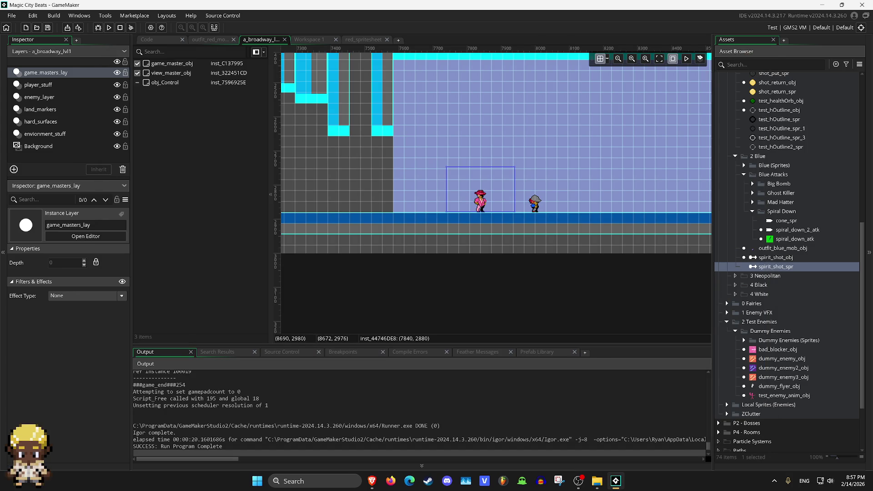
pyautogui.scroll(3, 787, 264)
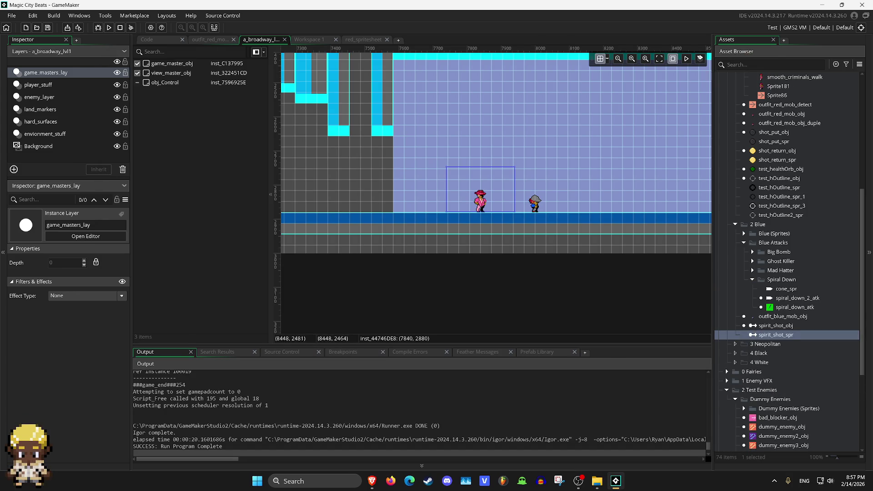
pyautogui.scroll(5, 787, 261)
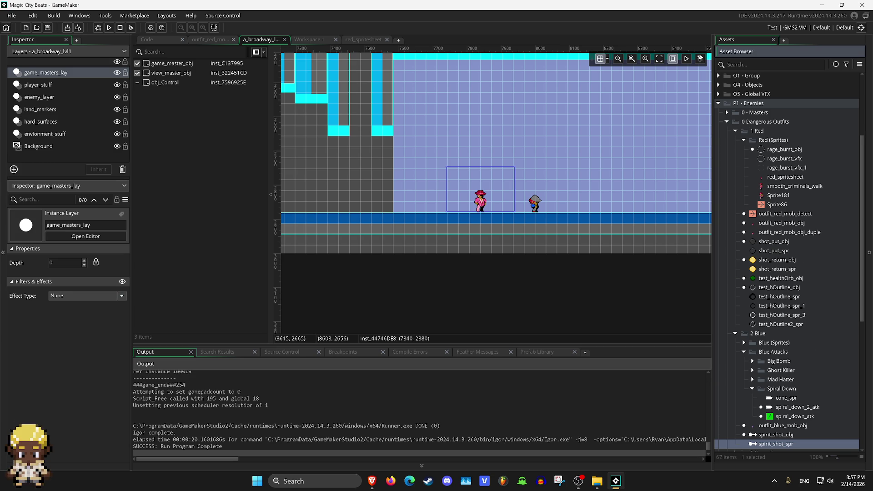
pyautogui.click(744, 140)
pyautogui.doubleClick(781, 159)
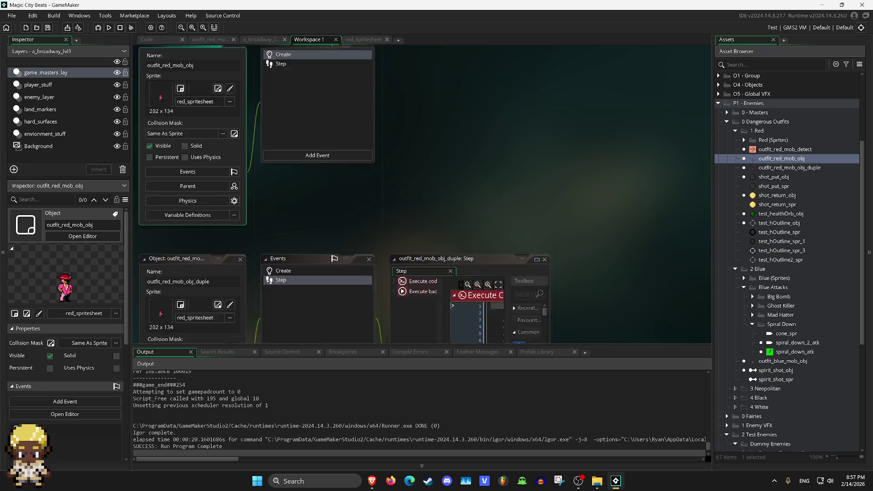
pyautogui.doubleClick(280, 121)
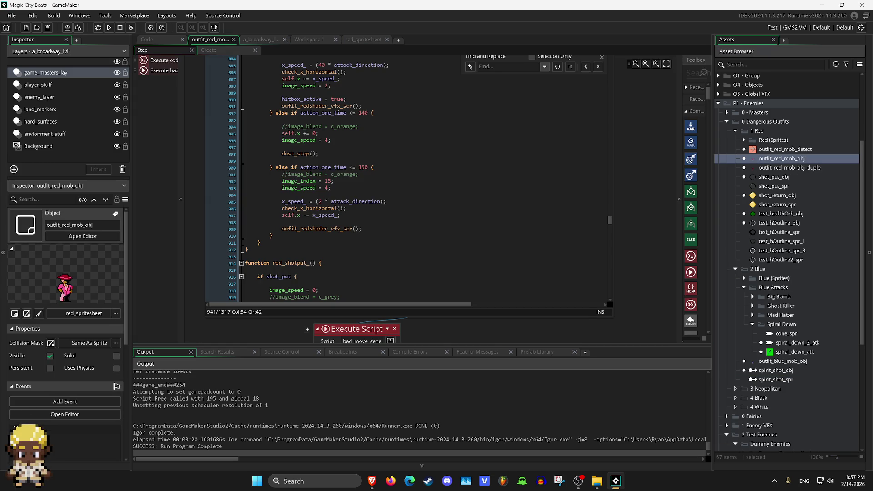
pyautogui.hotkey('ctrl', 'f')
pyautogui.write('te')
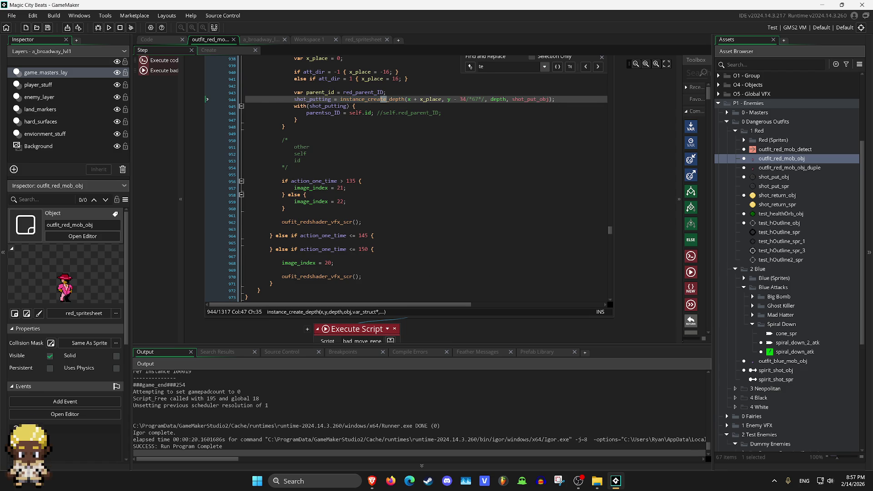
pyautogui.write('st_hea')
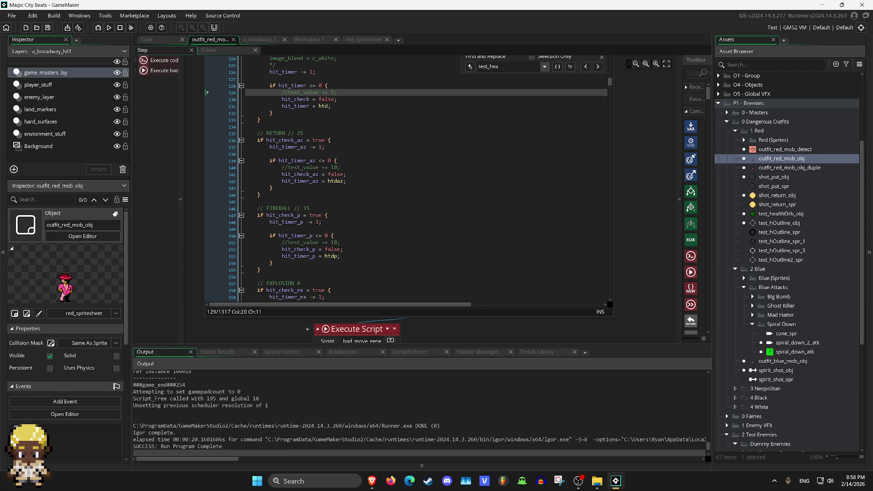
pyautogui.scroll(-1, 789, 262)
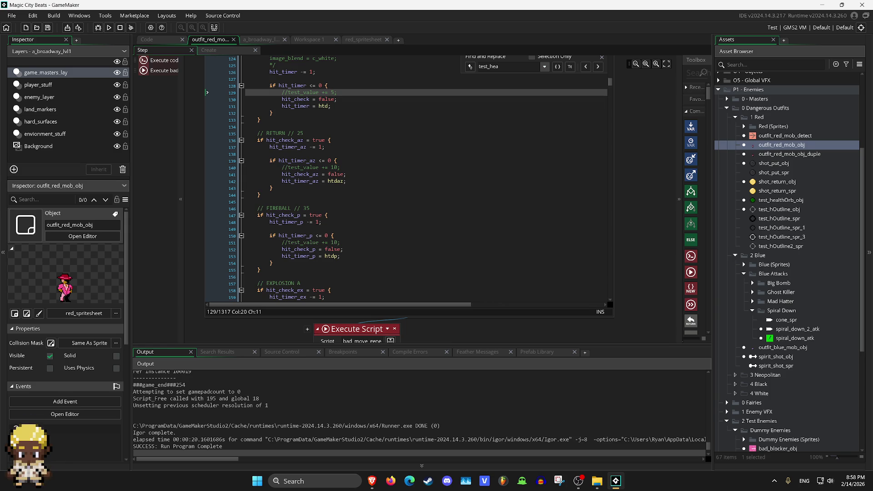
pyautogui.scroll(-3, 789, 261)
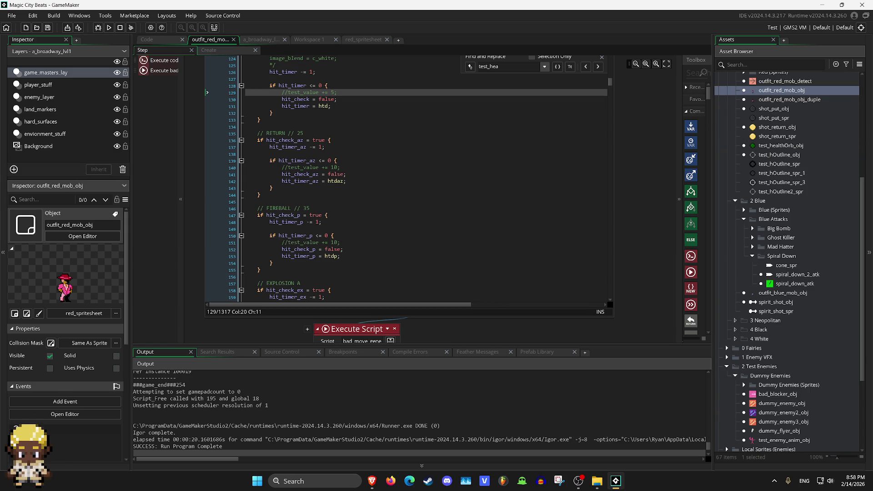
pyautogui.scroll(10, 788, 262)
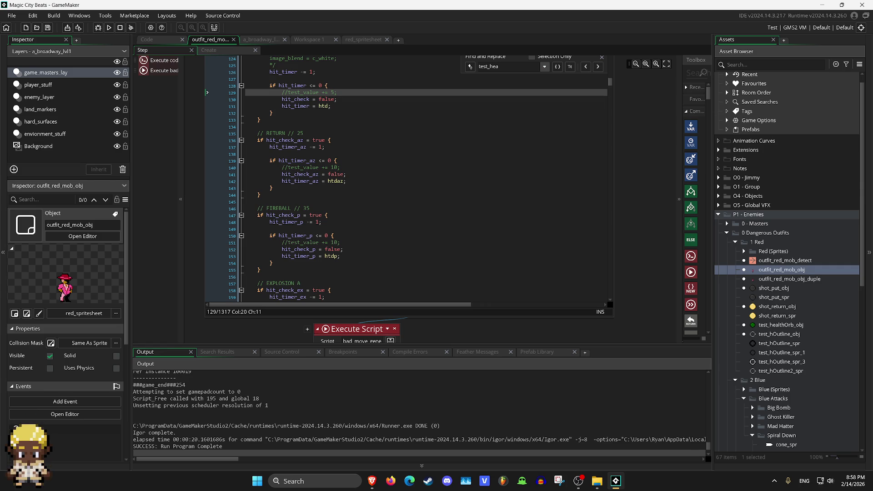
pyautogui.click(726, 224)
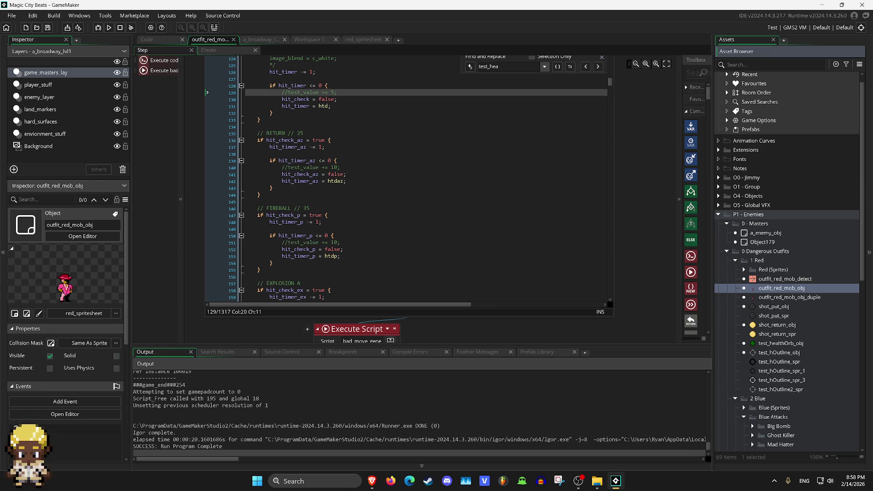
pyautogui.click(726, 223)
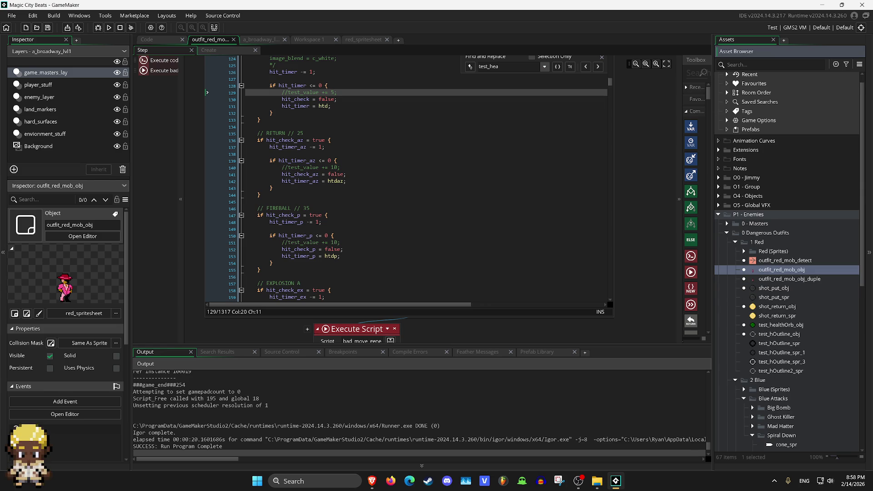
pyautogui.scroll(-3, 789, 259)
pyautogui.scroll(-3, 789, 261)
pyautogui.scroll(-3, 789, 261)
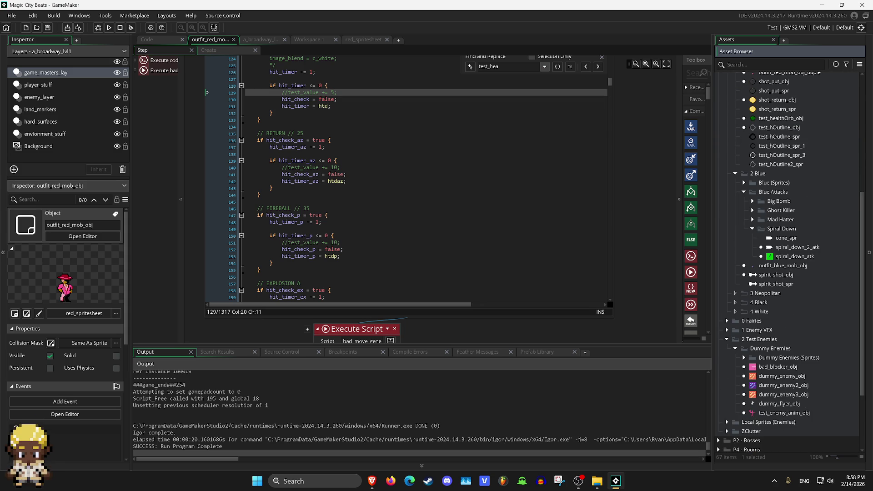
pyautogui.click(726, 339)
pyautogui.click(726, 340)
pyautogui.click(726, 339)
pyautogui.scroll(-1, 789, 261)
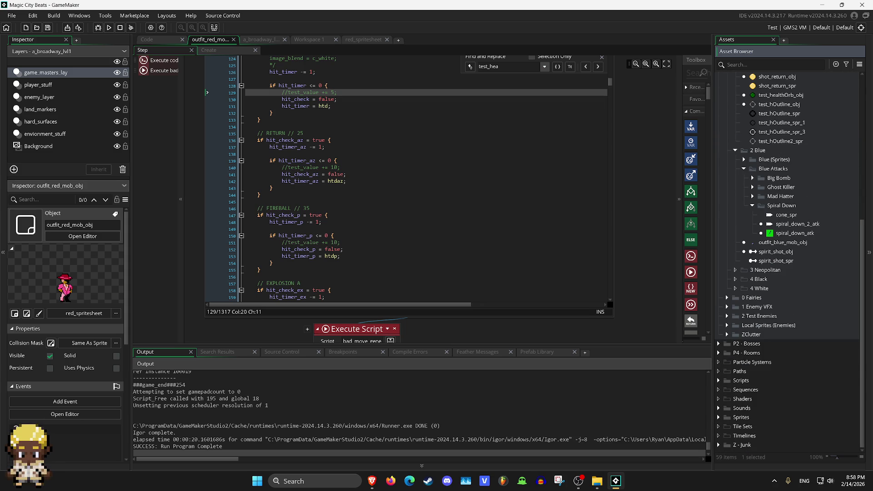
pyautogui.scroll(10, 724, 93)
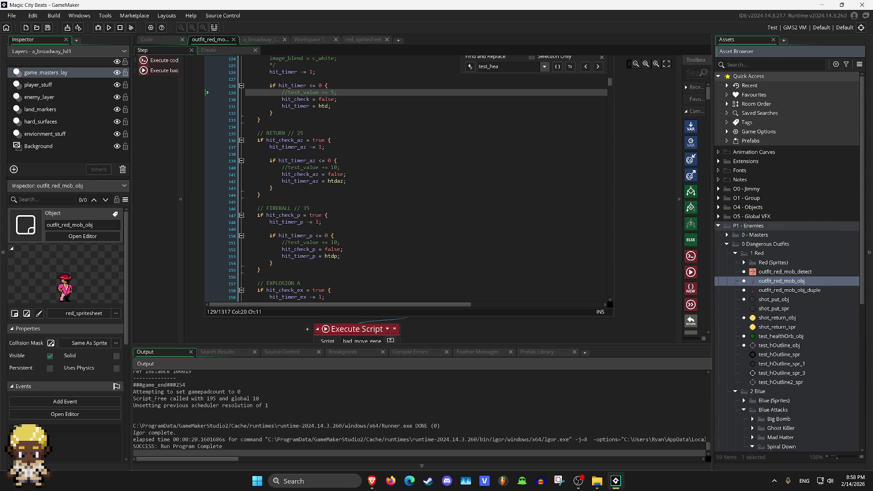
pyautogui.scroll(-3, 725, 83)
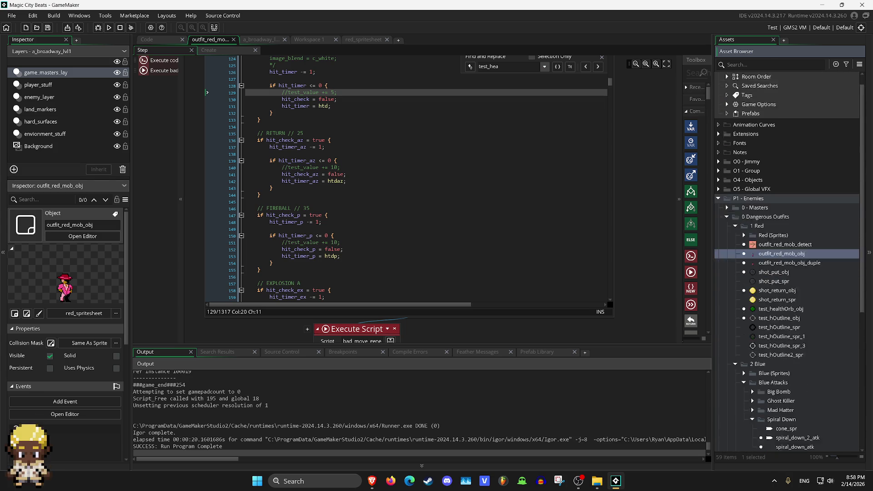
# Add image_alpha = 0; on line 30 of test_healthOrb_obj's Create event, then run the game.
pyautogui.doubleClick(780, 268)
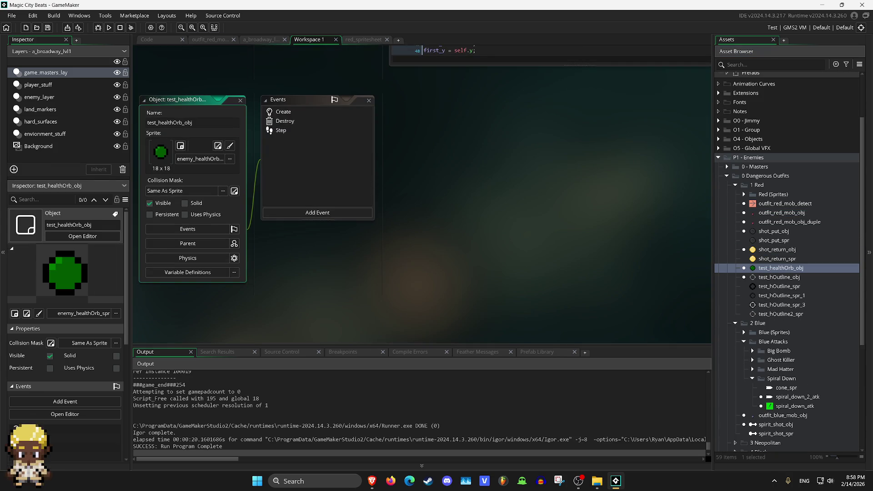
pyautogui.click(283, 111)
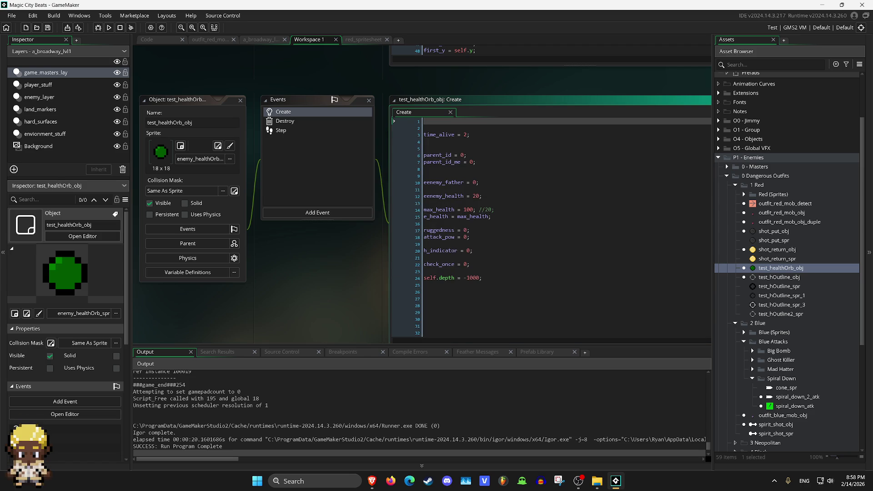
pyautogui.click(281, 130)
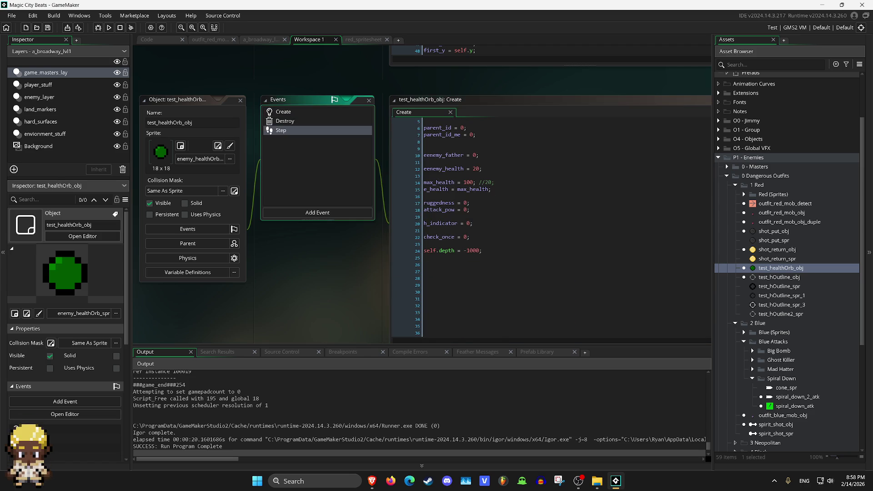
pyautogui.click(283, 112)
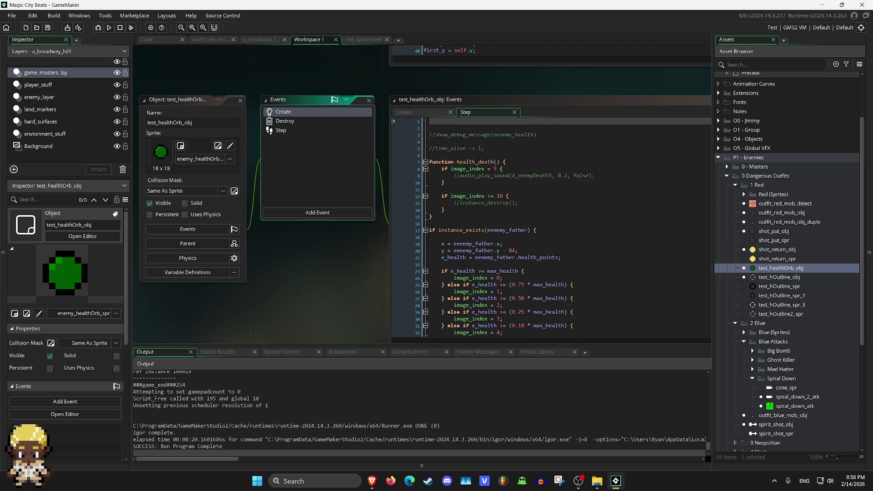
pyautogui.click(394, 291)
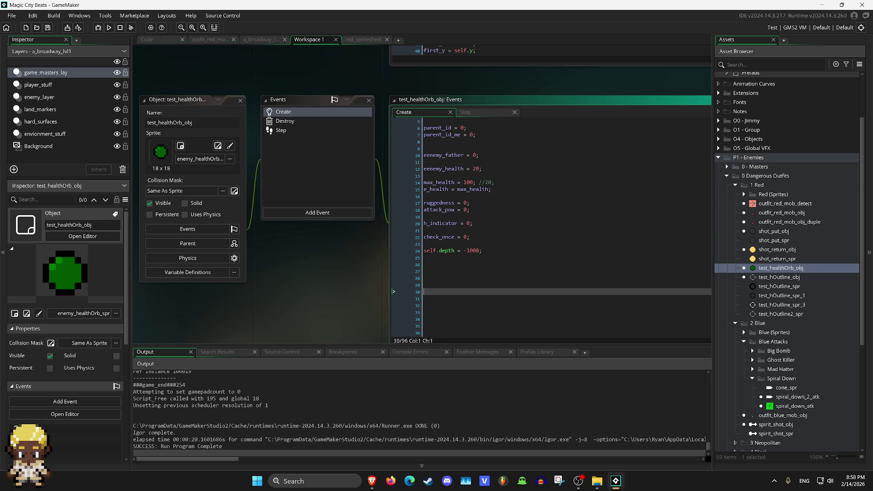
pyautogui.write('image')
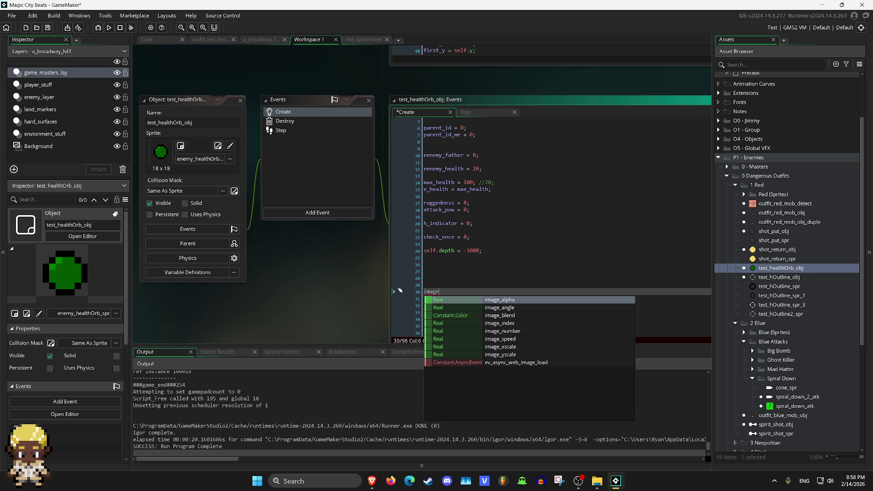
pyautogui.write('_alpha = 0;')
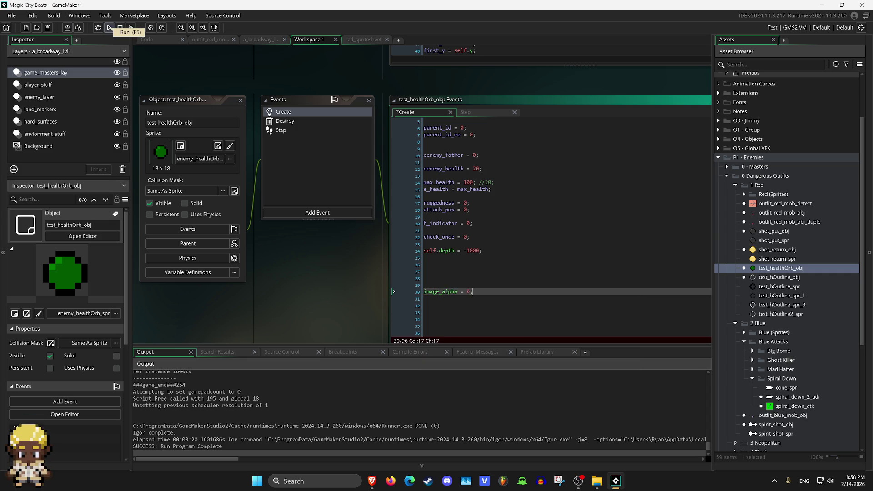
pyautogui.click(109, 28)
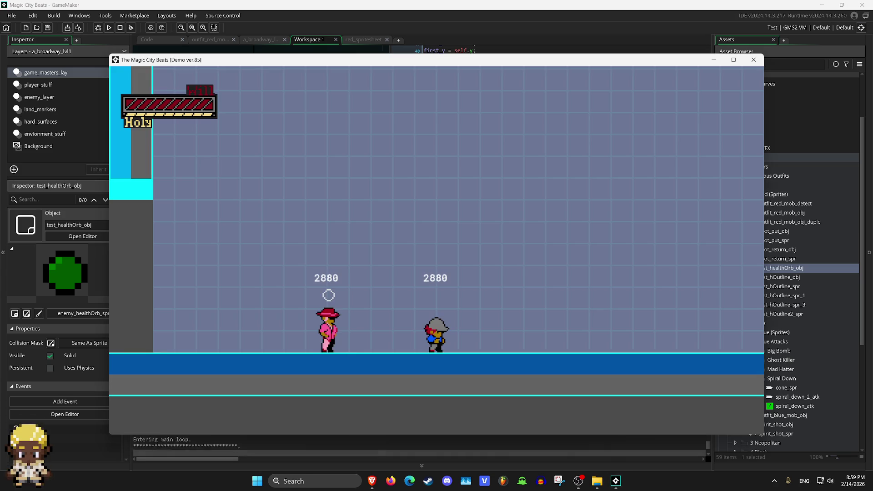
# Walk right and throw a bomb with z, close the game, then select the image_alpha line.
pyautogui.press('Right')
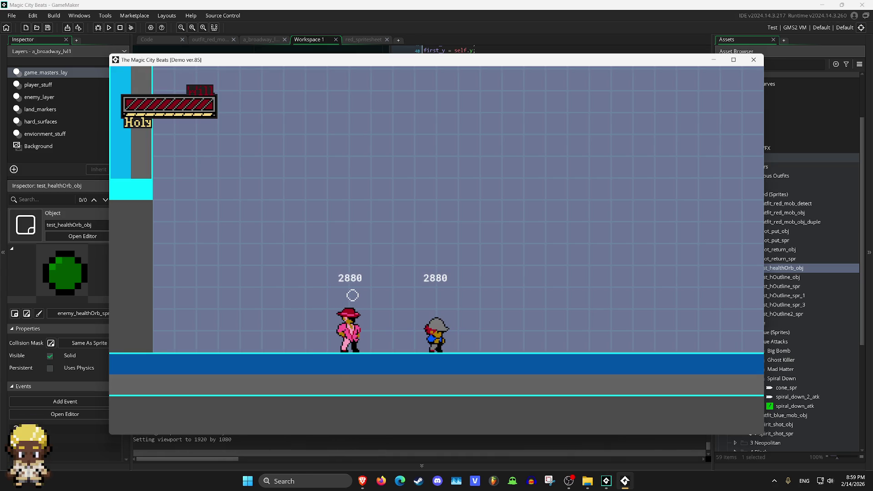
pyautogui.press('z')
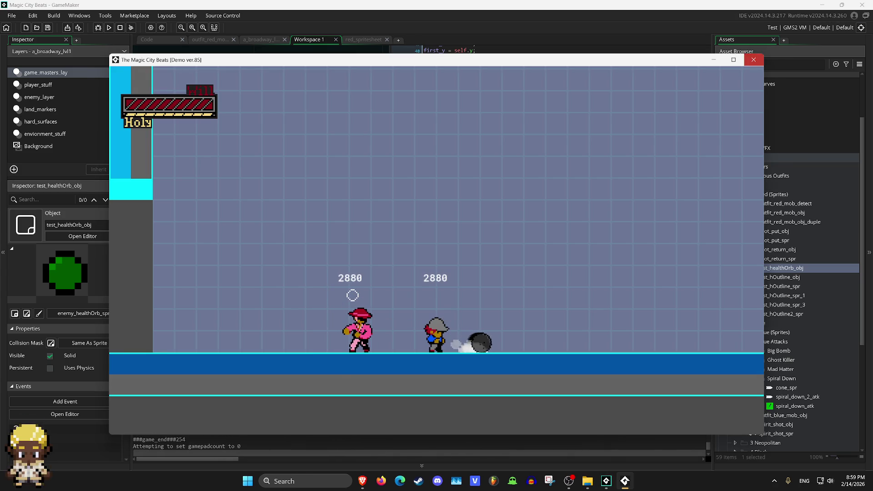
pyautogui.click(753, 60)
pyautogui.moveTo(473, 292)
pyautogui.mouseDown()
pyautogui.moveTo(427, 282)
pyautogui.moveTo(425, 271)
pyautogui.mouseUp()
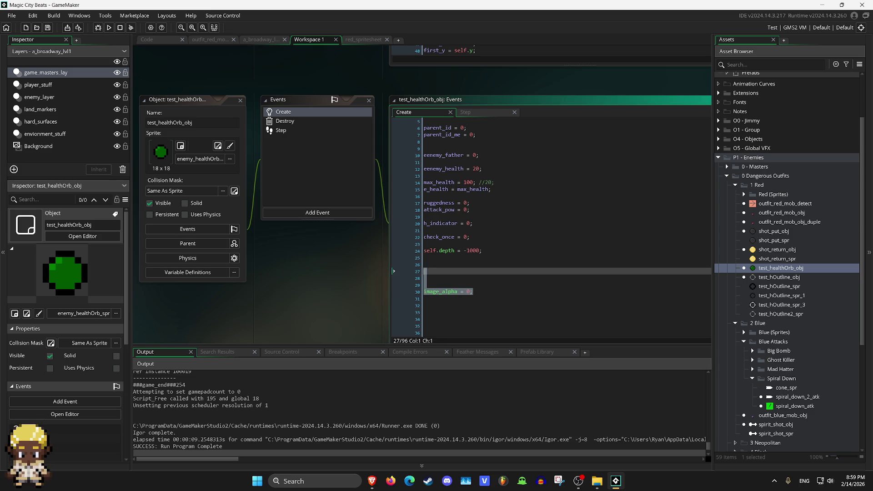
# Delete the added image_alpha line from test_healthOrb_obj's Create code and bring up its Step code.
pyautogui.press('BackSpace')
pyautogui.press('BackSpace')
pyautogui.press('BackSpace')
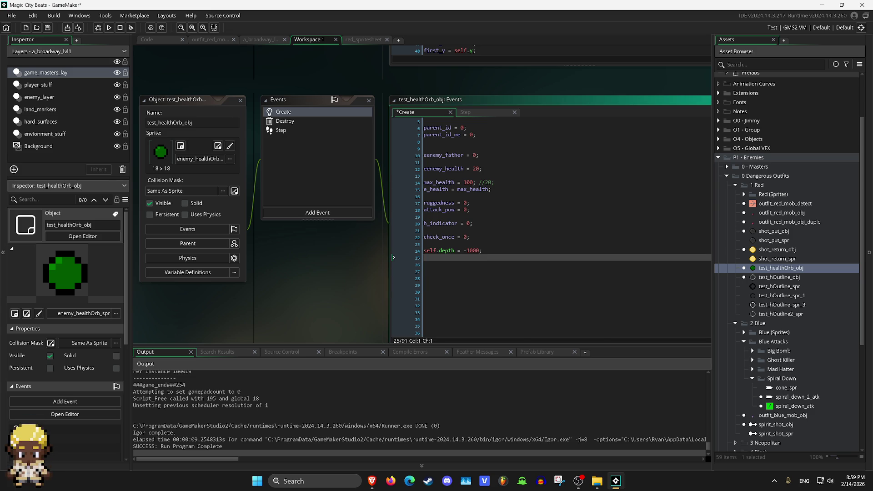
pyautogui.click(317, 172)
pyautogui.click(280, 130)
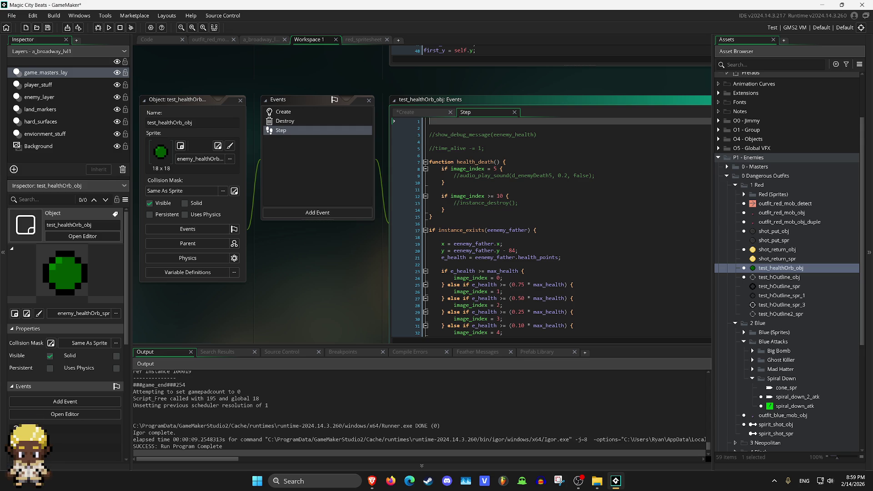
# Read through the orb's Step code, then switch to the a_broadway_lvl1 room.
pyautogui.scroll(-9, 545, 228)
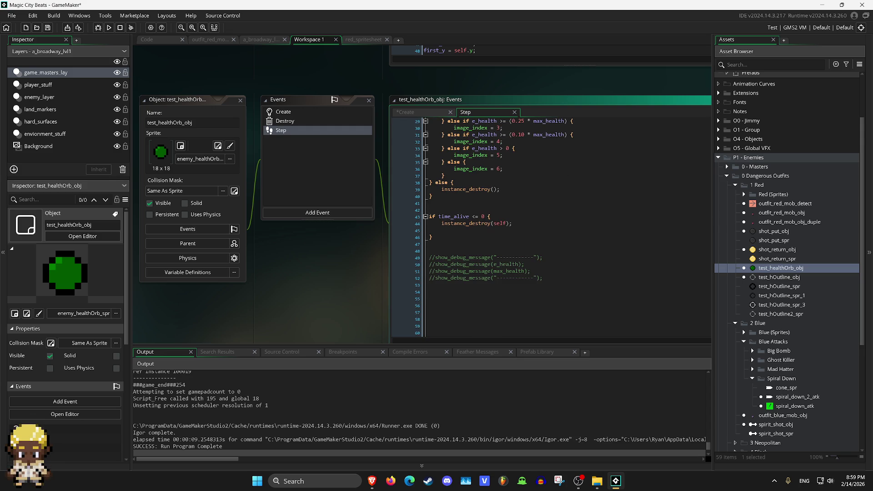
pyautogui.scroll(4, 545, 227)
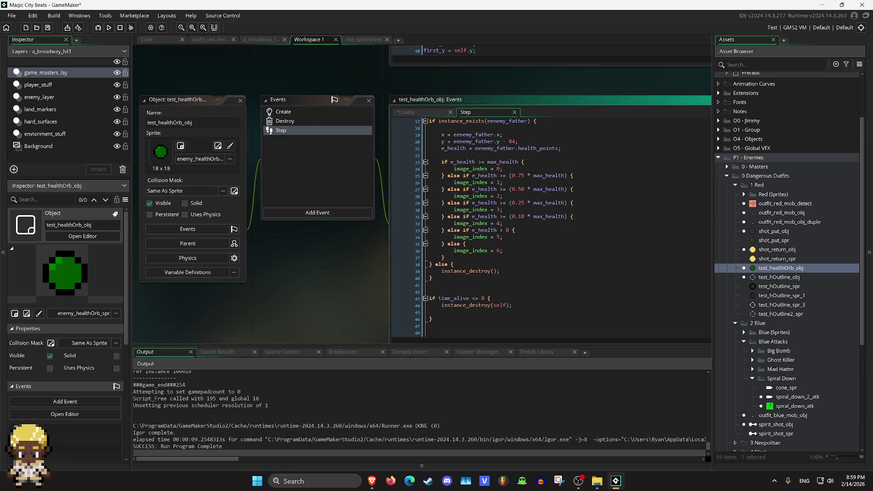
pyautogui.scroll(3, 545, 227)
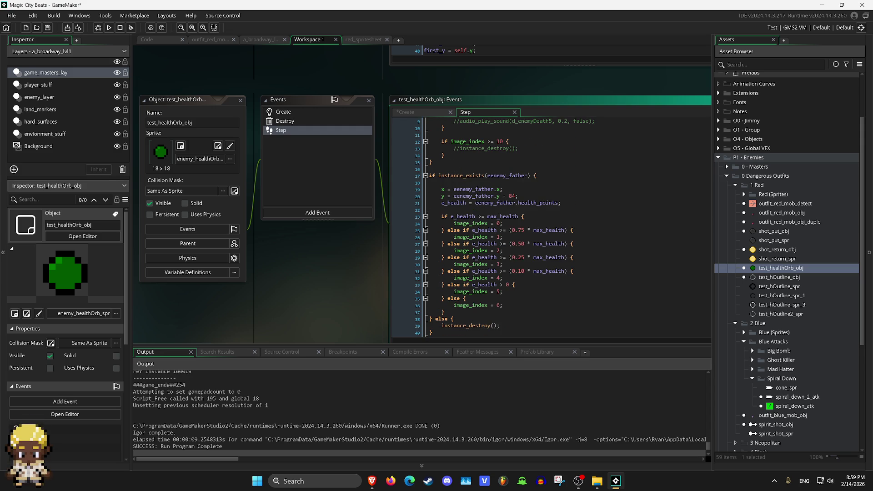
pyautogui.scroll(3, 546, 227)
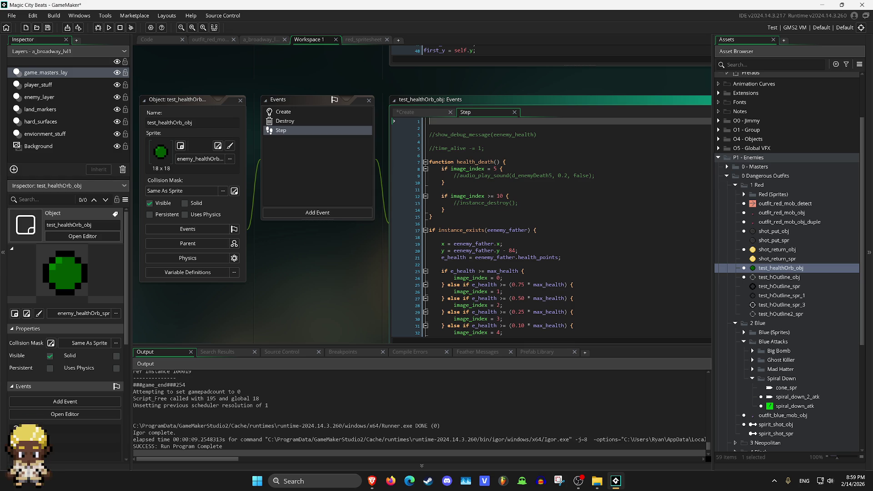
pyautogui.click(261, 39)
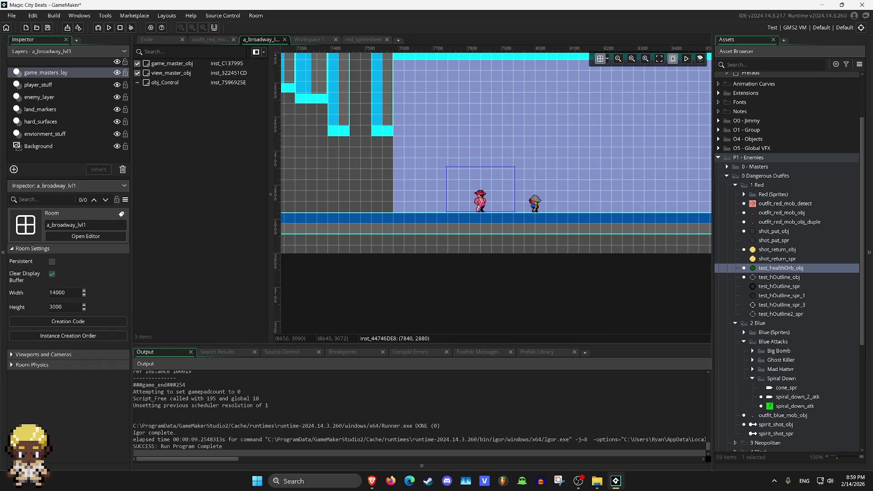
# Open outfit_red_mob_obj's Step code and search it for 'max_hea'.
pyautogui.click(780, 212)
pyautogui.doubleClick(781, 213)
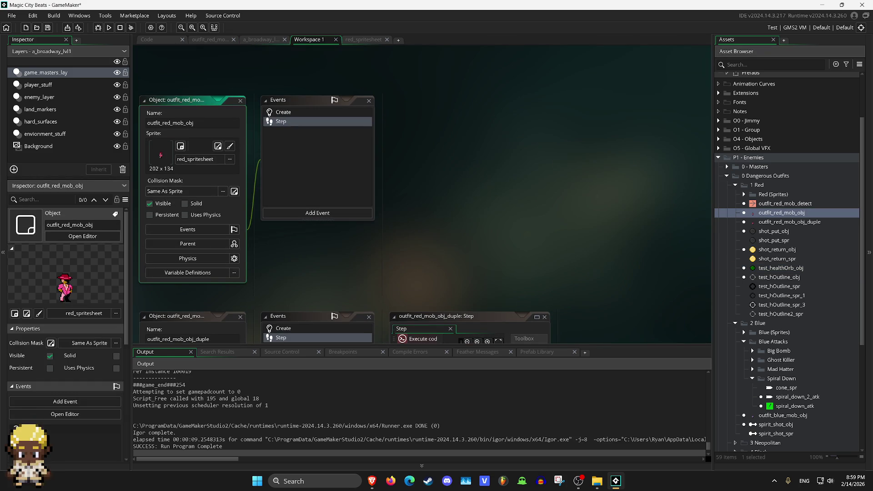
pyautogui.click(280, 121)
pyautogui.hotkey('ctrl', 'f')
pyautogui.write('max')
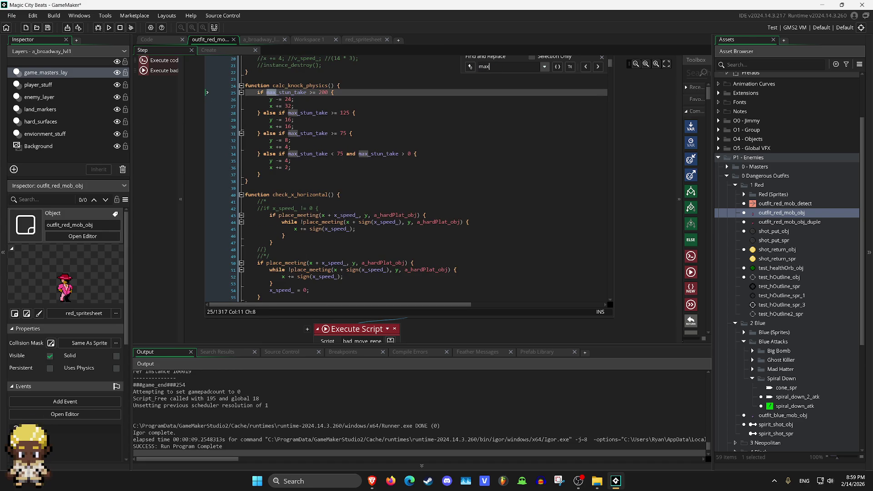
pyautogui.write('_h')
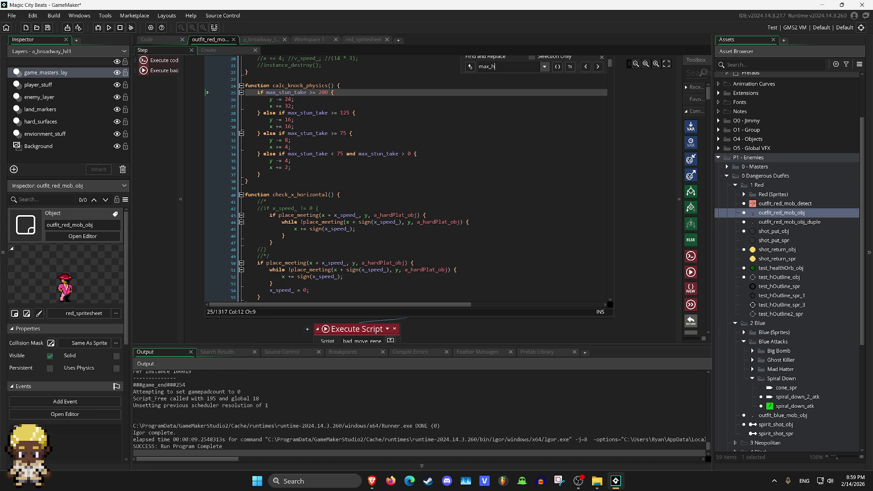
pyautogui.write('ea')
# Search the red enemy's Create code for 'max_hea', then clear the search and return to Step code.
pyautogui.click(209, 50)
pyautogui.click(591, 70)
pyautogui.write('max')
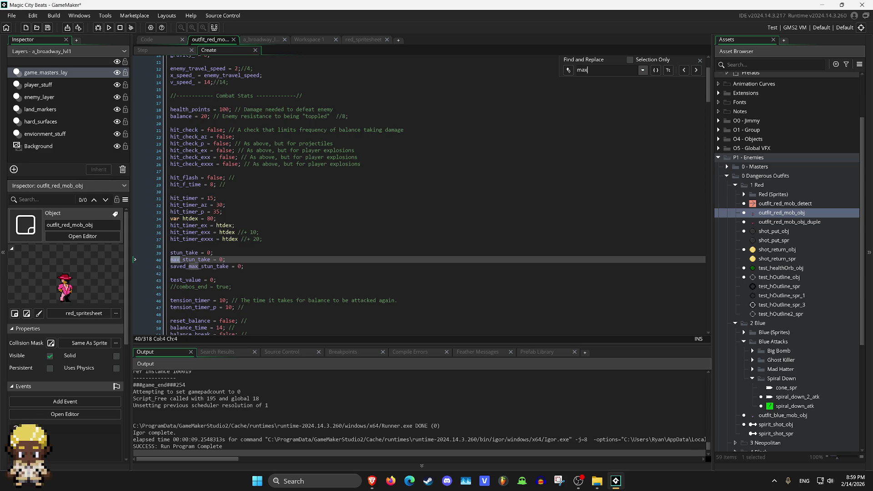
pyautogui.write('_hea')
pyautogui.press('BackSpace')
pyautogui.press('BackSpace')
pyautogui.press('BackSpace')
pyautogui.click(142, 50)
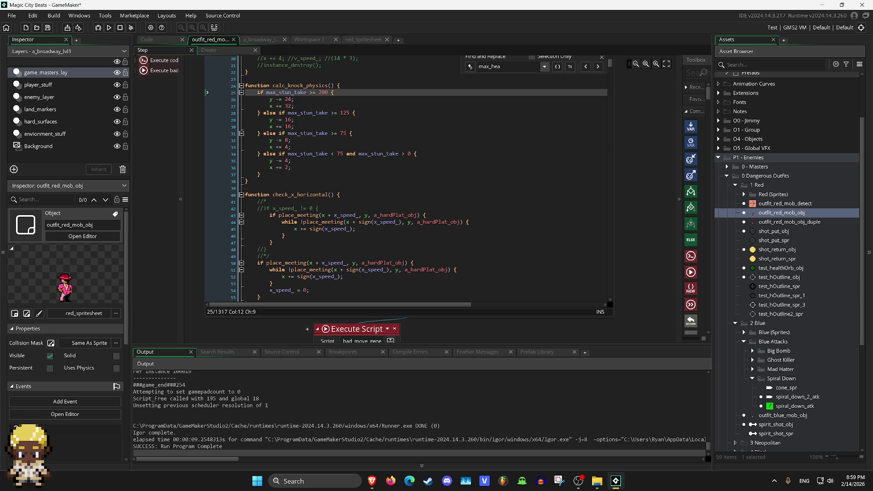
pyautogui.scroll(6, 409, 182)
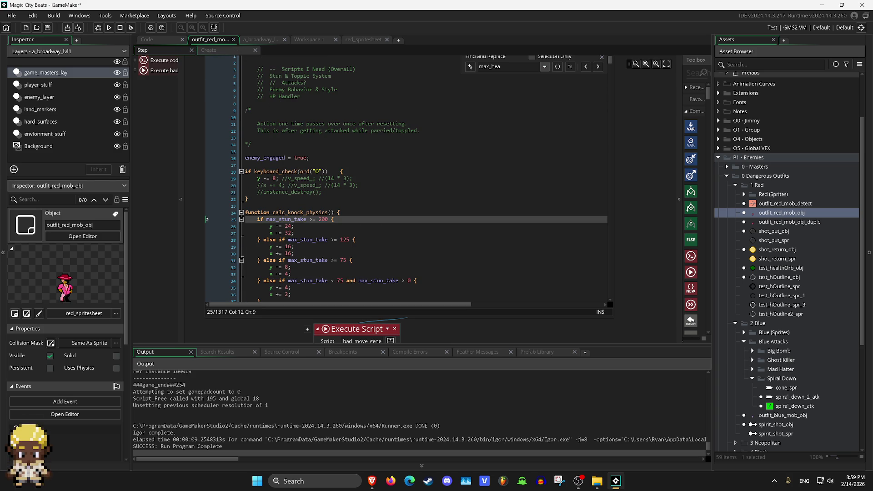
# Scroll down through outfit_red_mob_obj's Step code, then switch to the a_broadway_lvl1 room.
pyautogui.scroll(-11, 436, 205)
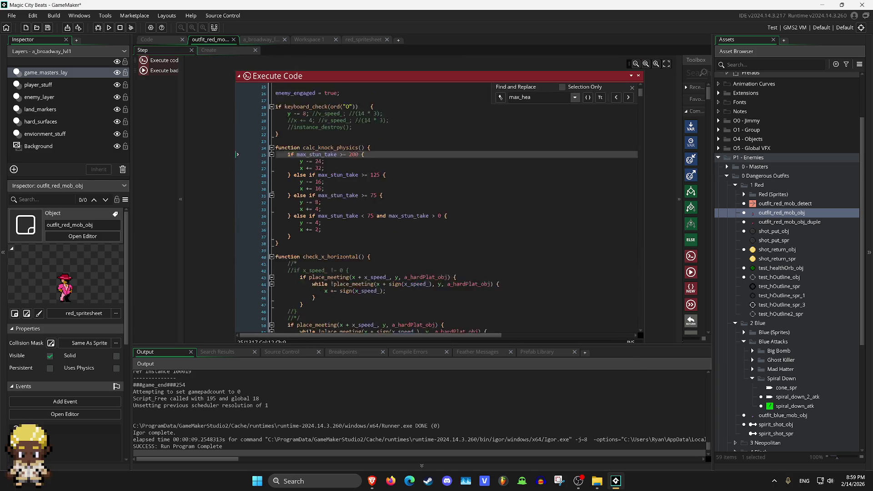
pyautogui.scroll(-16, 437, 205)
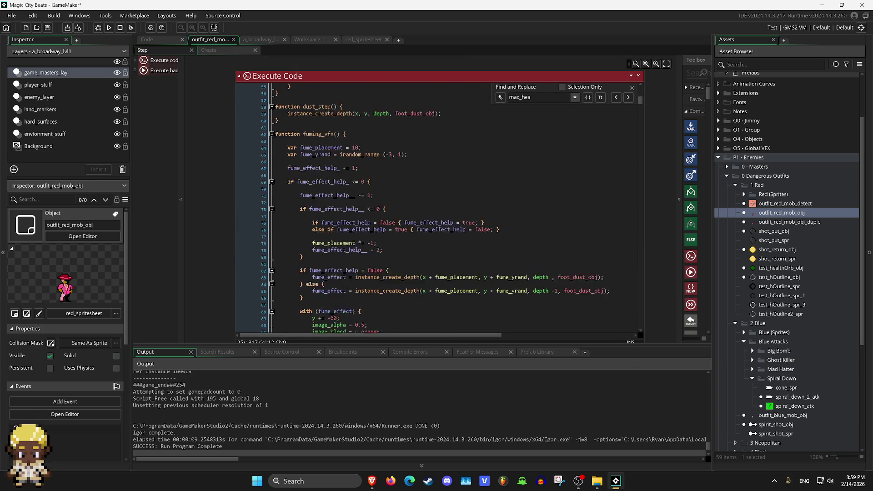
pyautogui.scroll(-10, 436, 205)
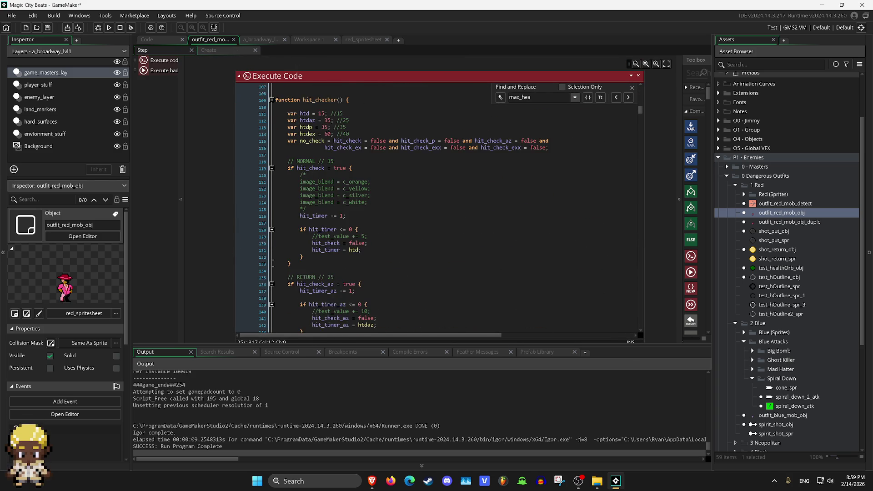
pyautogui.scroll(-8, 436, 205)
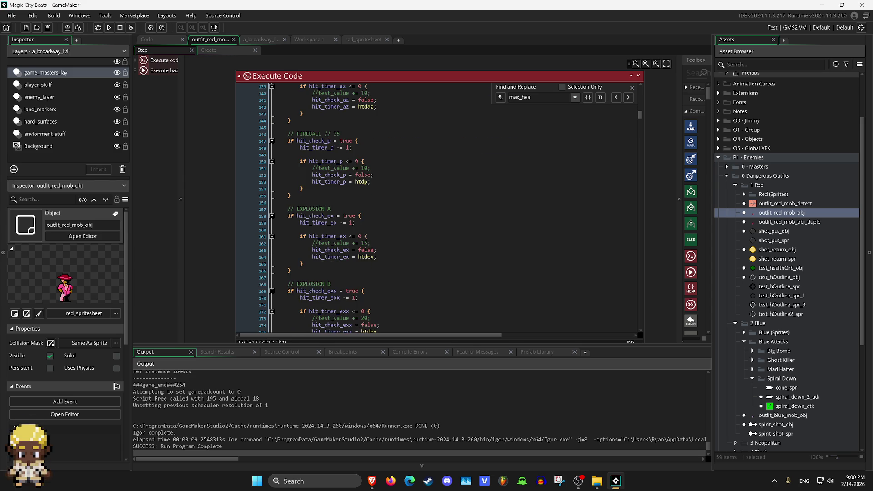
pyautogui.scroll(-20, 436, 205)
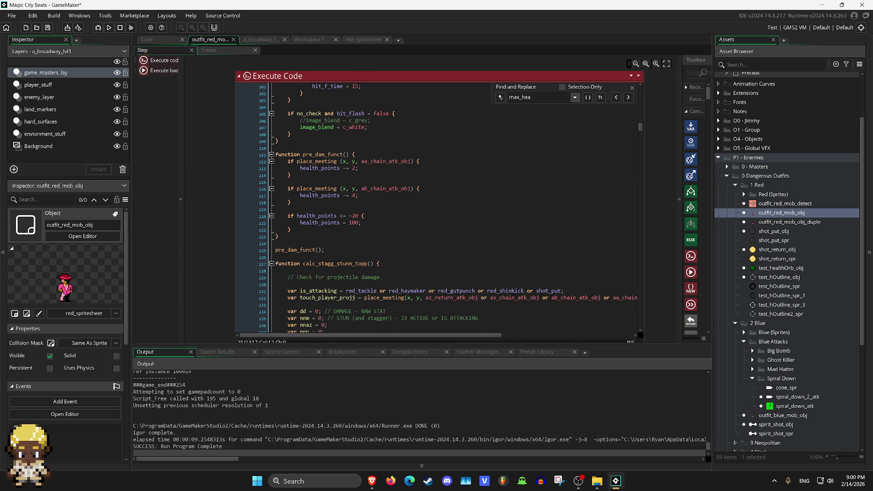
pyautogui.scroll(-6, 436, 204)
pyautogui.scroll(-13, 437, 204)
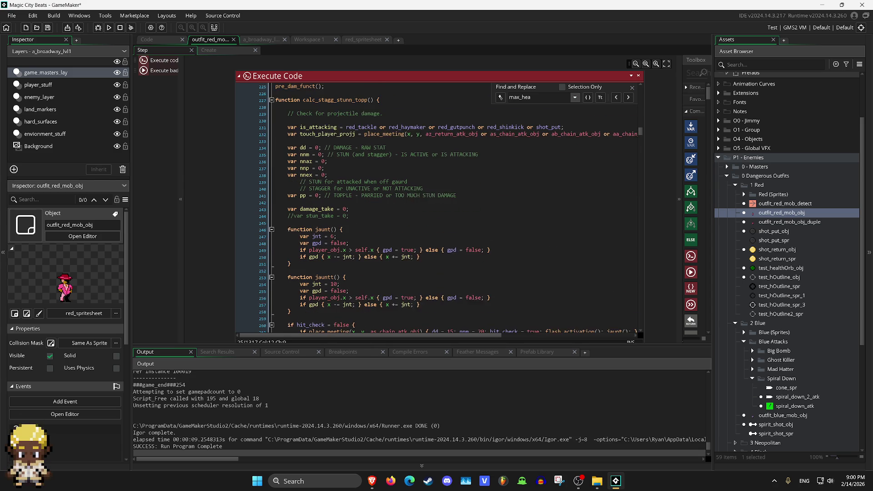
pyautogui.scroll(-20, 436, 205)
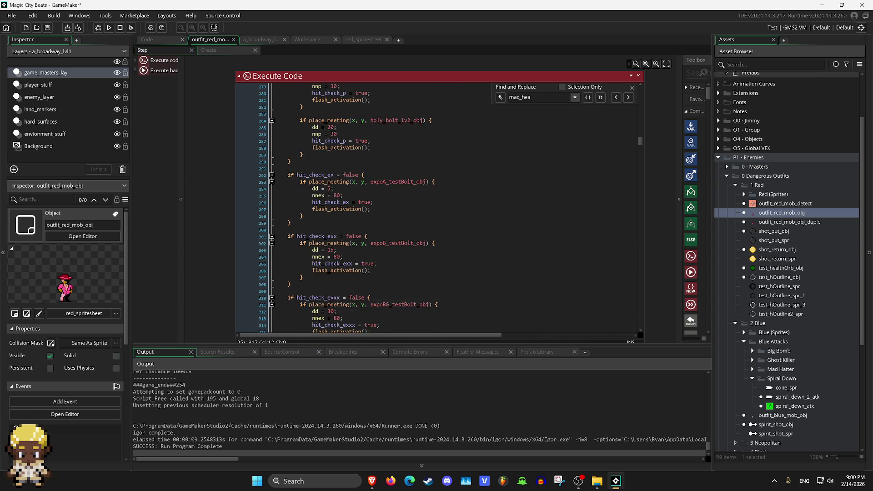
pyautogui.scroll(-19, 436, 205)
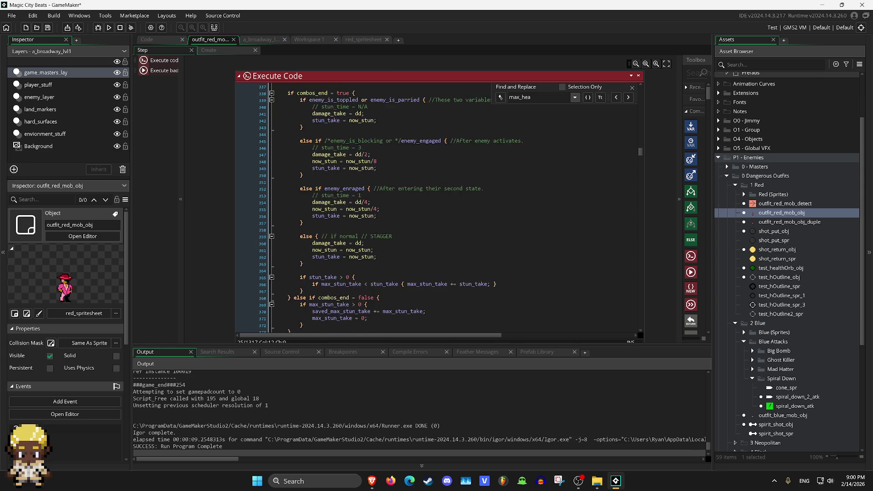
pyautogui.scroll(-4, 436, 204)
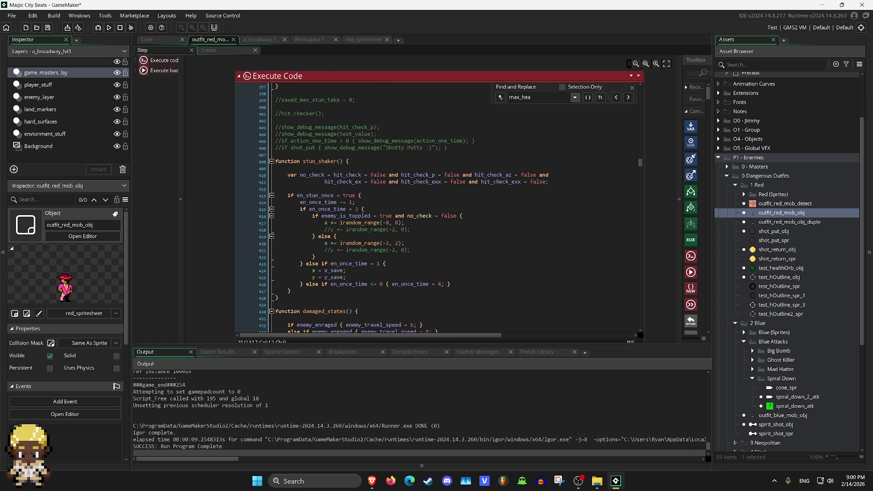
pyautogui.scroll(-6, 437, 204)
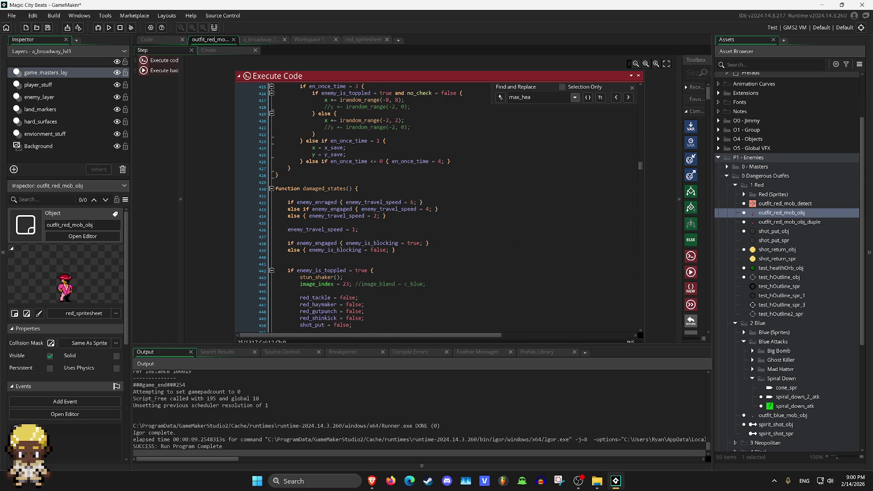
pyautogui.scroll(-7, 436, 204)
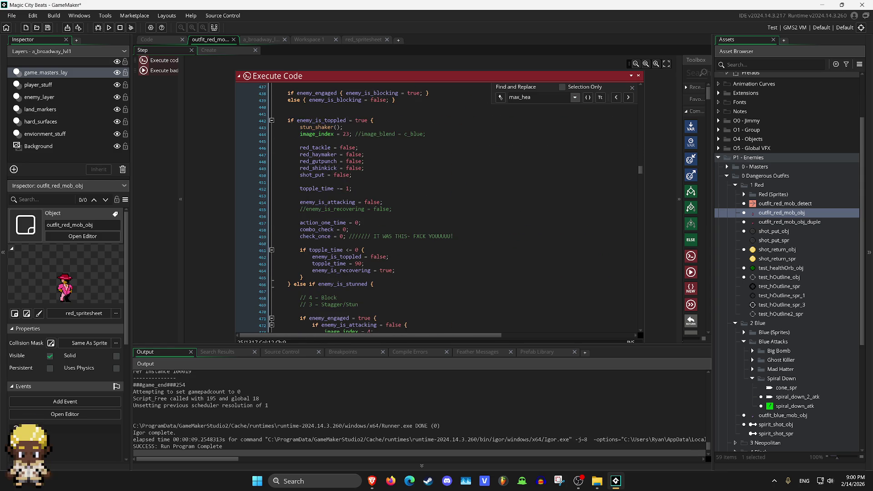
pyautogui.scroll(-7, 436, 204)
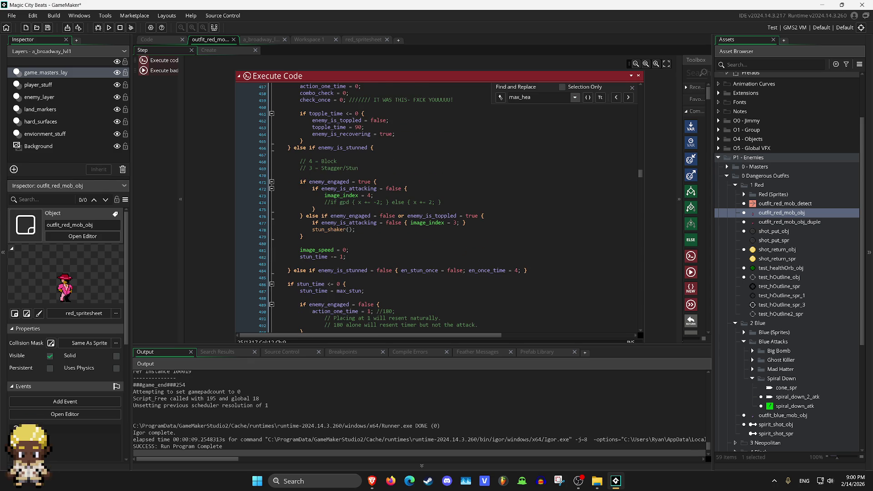
pyautogui.scroll(-1, 437, 205)
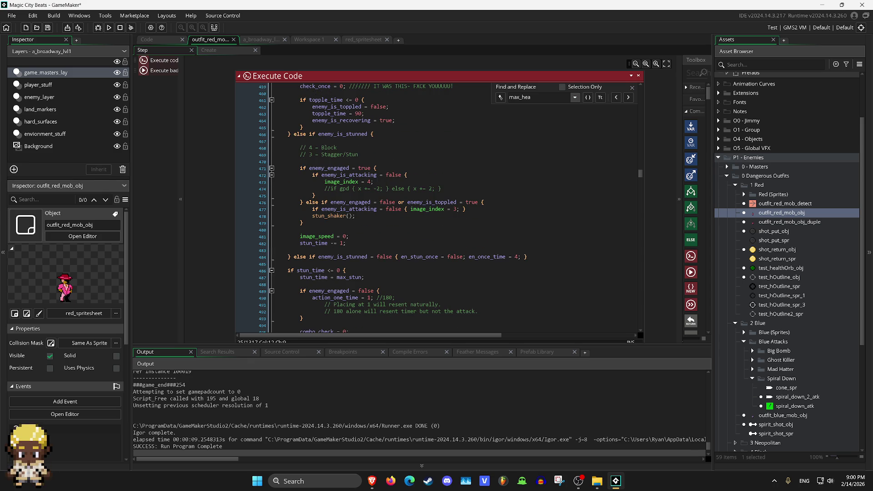
pyautogui.hotkey('ctrl', 'Tab')
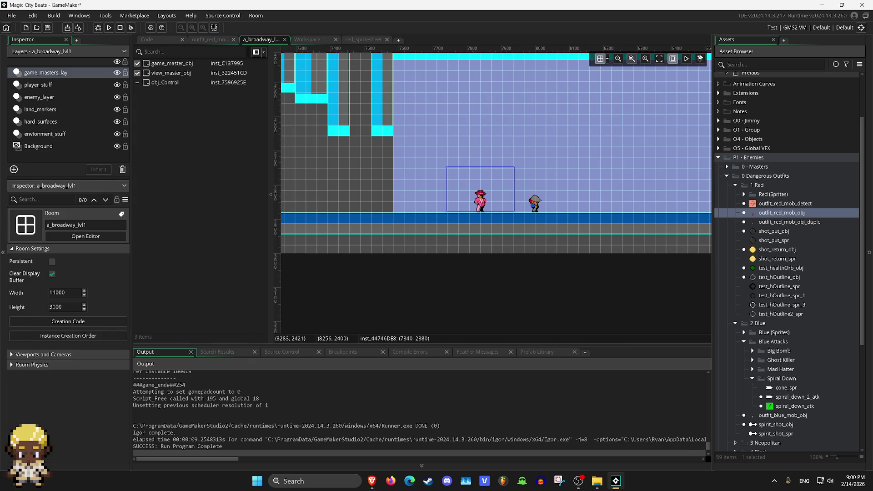
# Zoom out over the whole a_broadway_lvl1 level, then pan and zoom into its starting area.
pyautogui.click(618, 58)
pyautogui.click(618, 58)
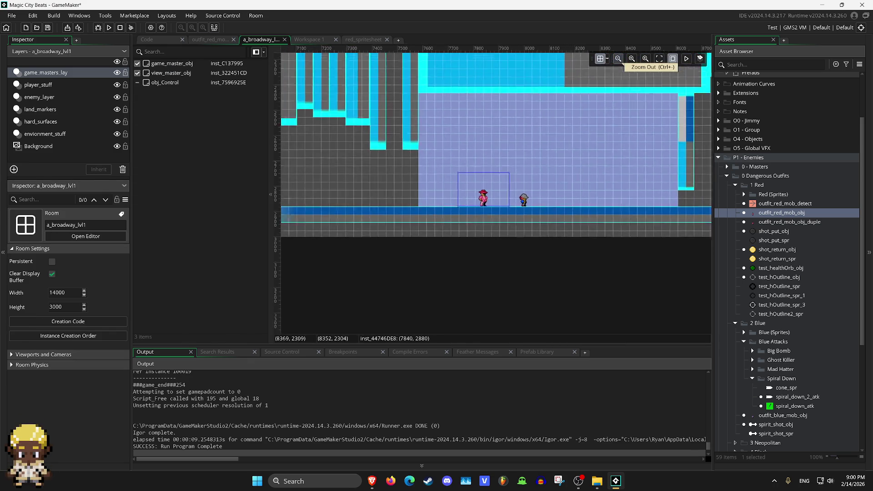
pyautogui.click(618, 59)
pyautogui.click(618, 58)
pyautogui.click(617, 58)
pyautogui.click(618, 58)
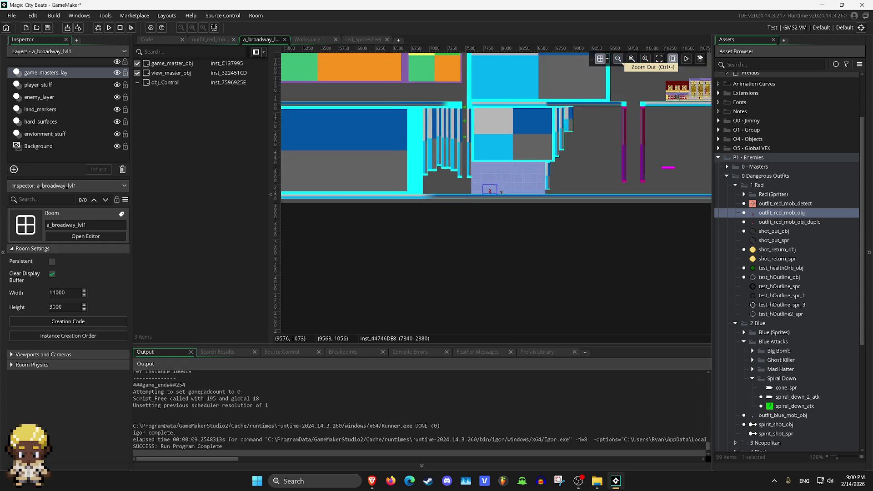
pyautogui.click(618, 59)
pyautogui.click(618, 58)
pyautogui.scroll(3, 393, 191)
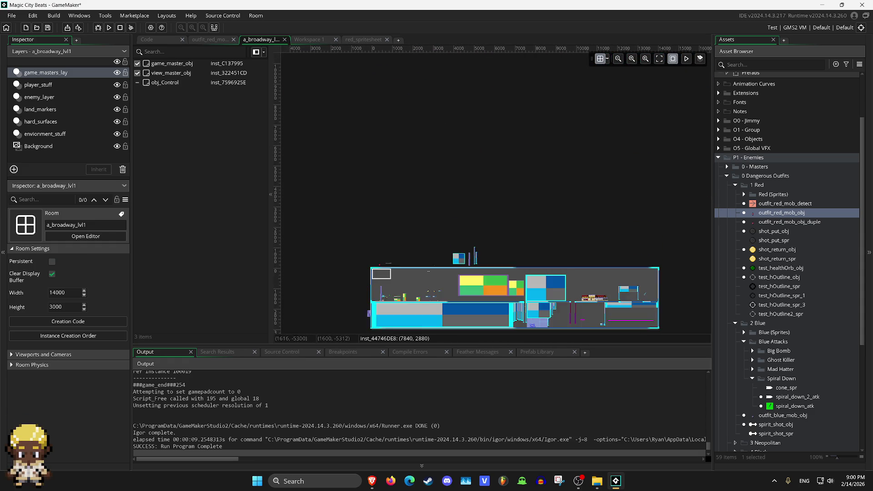
pyautogui.scroll(-3, 402, 172)
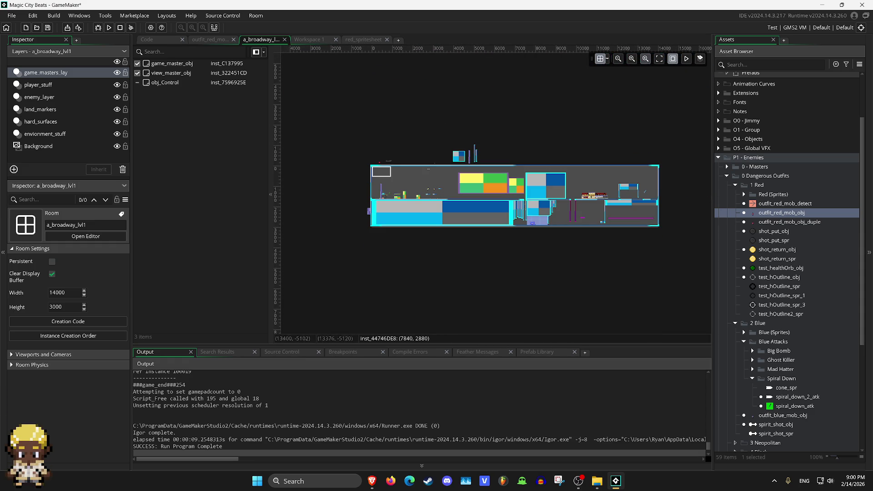
pyautogui.click(645, 58)
pyautogui.click(645, 59)
pyautogui.click(645, 58)
pyautogui.click(645, 59)
pyautogui.hscroll(-10, 461, 144)
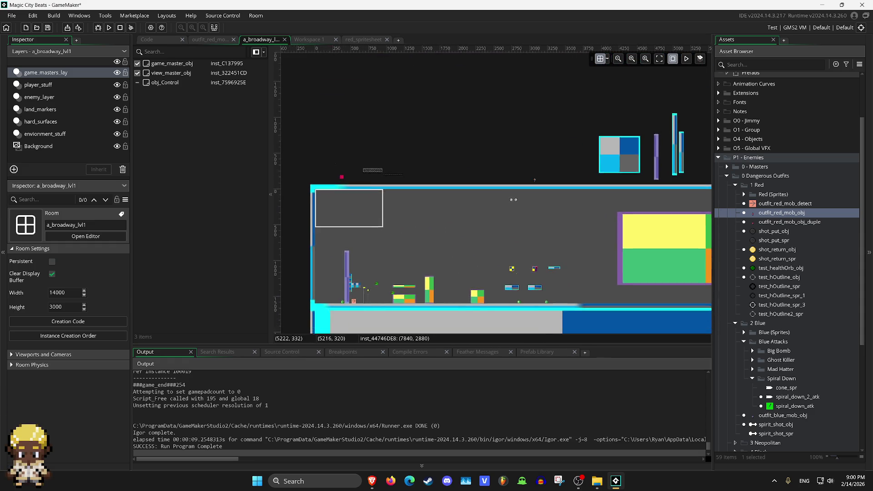
pyautogui.moveTo(462, 75); pyautogui.dragTo(448, 96)
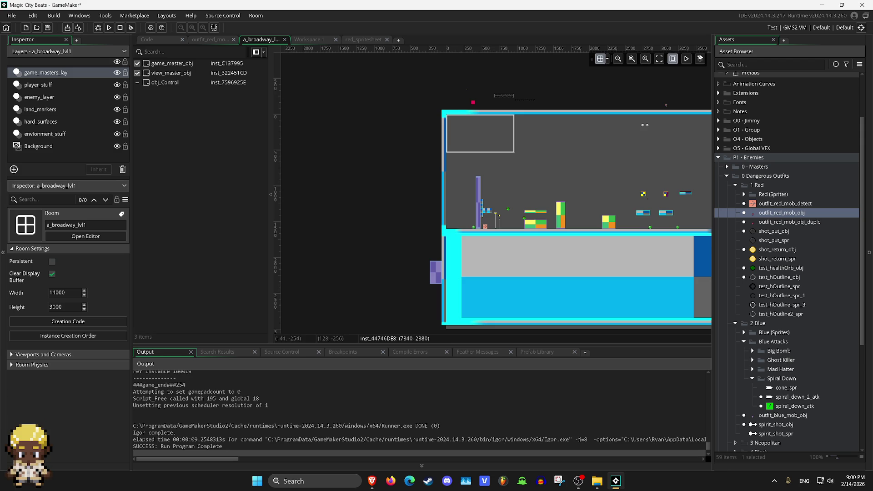
pyautogui.moveTo(559, 118)
pyautogui.mouseDown()
pyautogui.moveTo(539, 175)
pyautogui.moveTo(539, 312)
pyautogui.moveTo(540, 277)
pyautogui.mouseUp()
pyautogui.click(645, 58)
pyautogui.click(645, 58)
pyautogui.scroll(-5, 496, 193)
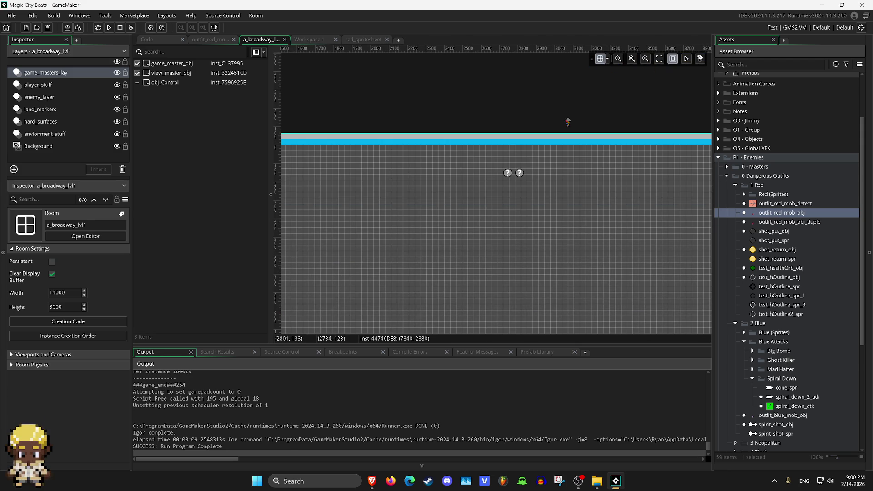
# Select and inspect the view_master_obj instance at the level start.
pyautogui.click(520, 173)
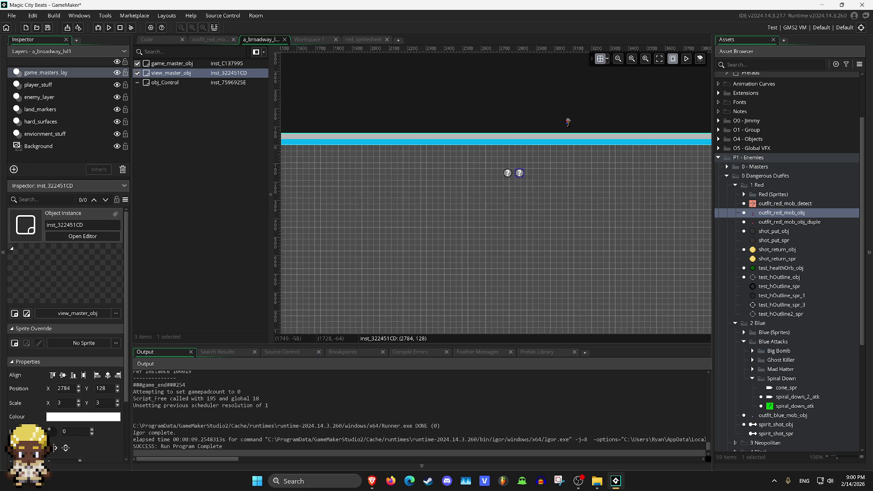
pyautogui.scroll(2, 495, 193)
pyautogui.hscroll(-10, 496, 193)
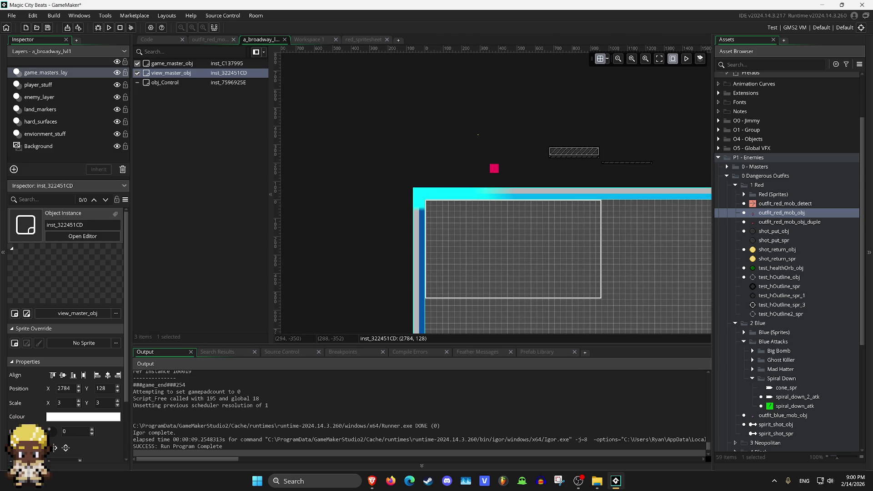
pyautogui.click(478, 135)
pyautogui.scroll(-2, 478, 134)
pyautogui.hscroll(10, 477, 134)
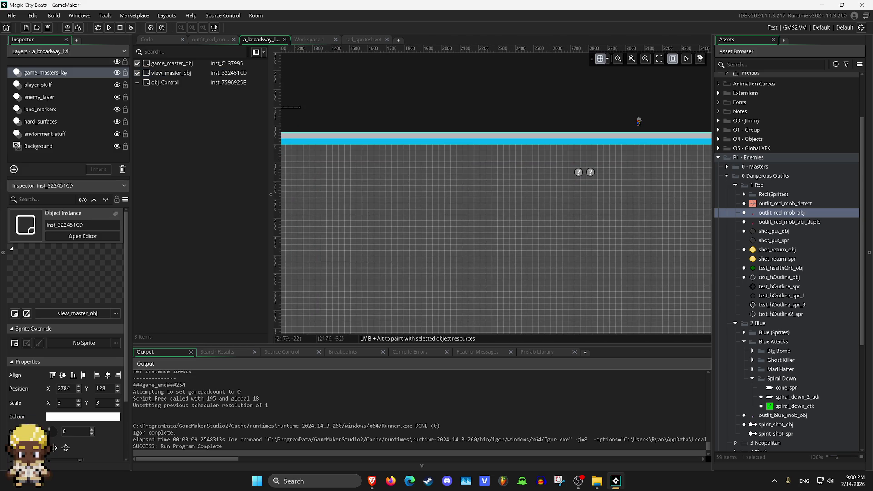
# Open the game_master_obj instance's properties, then expand 0 - Masters and select Object179.
pyautogui.click(495, 180)
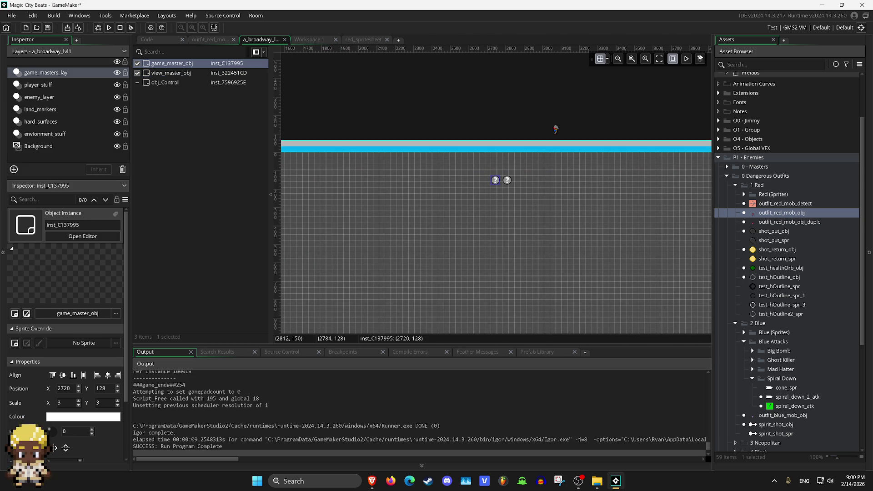
pyautogui.doubleClick(498, 184)
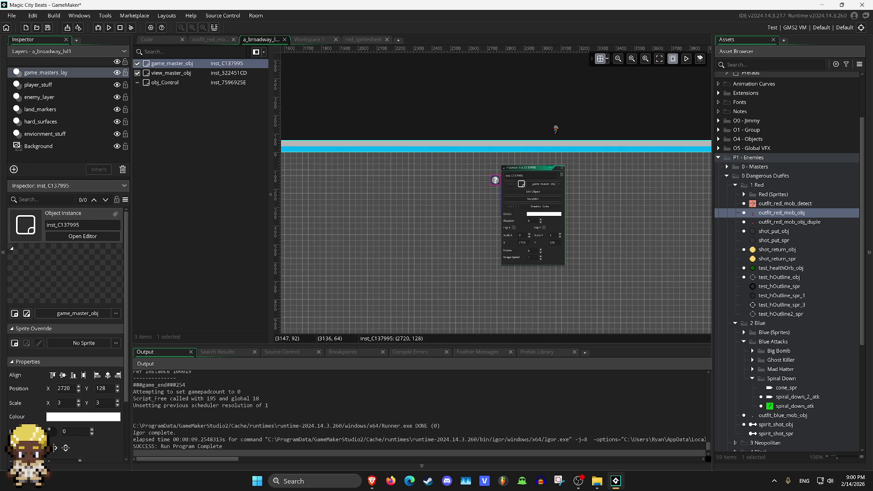
pyautogui.doubleClick(758, 167)
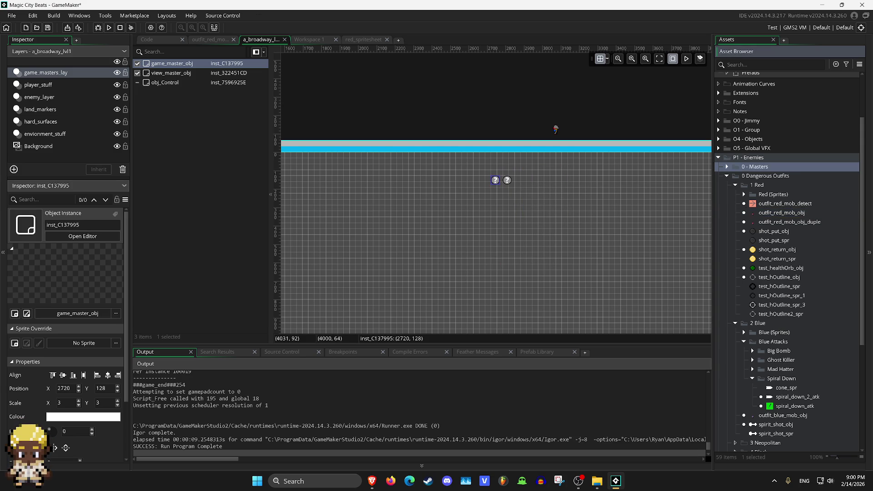
pyautogui.scroll(3, 786, 182)
pyautogui.click(761, 239)
# Open Object179's editor, then browse the O0 - Jimmy and O5 - Global VFX folders.
pyautogui.doubleClick(762, 239)
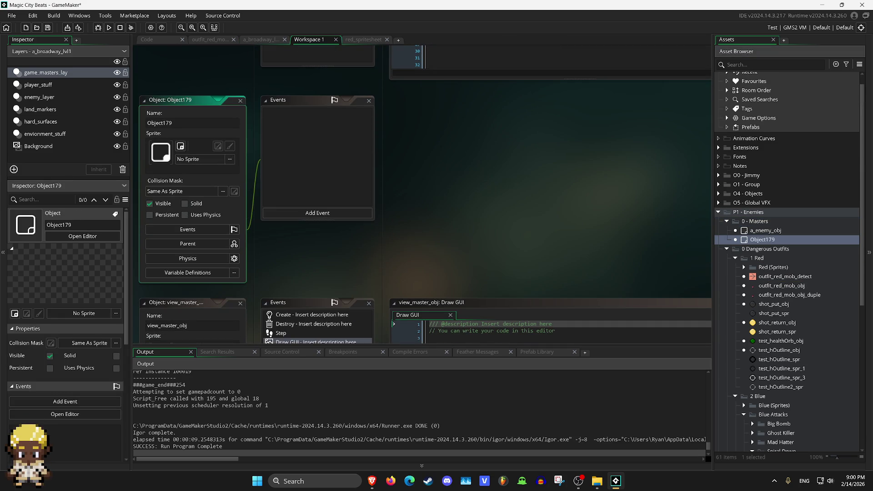
pyautogui.click(369, 101)
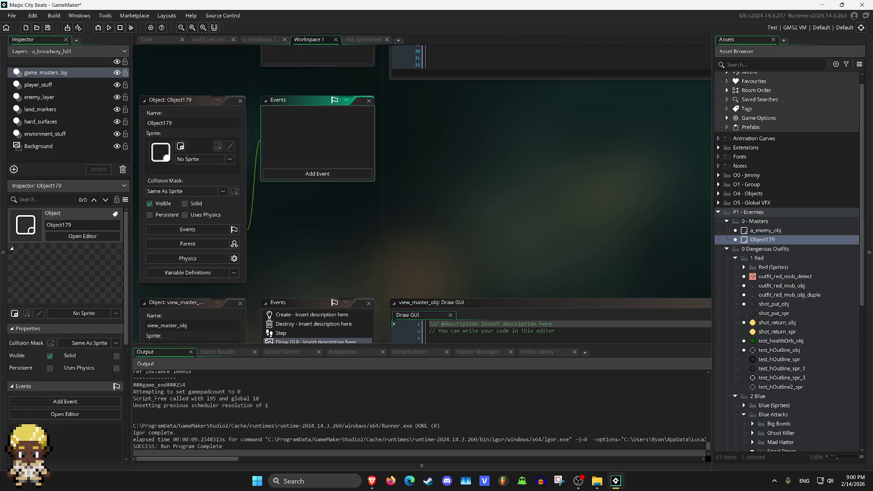
pyautogui.click(718, 175)
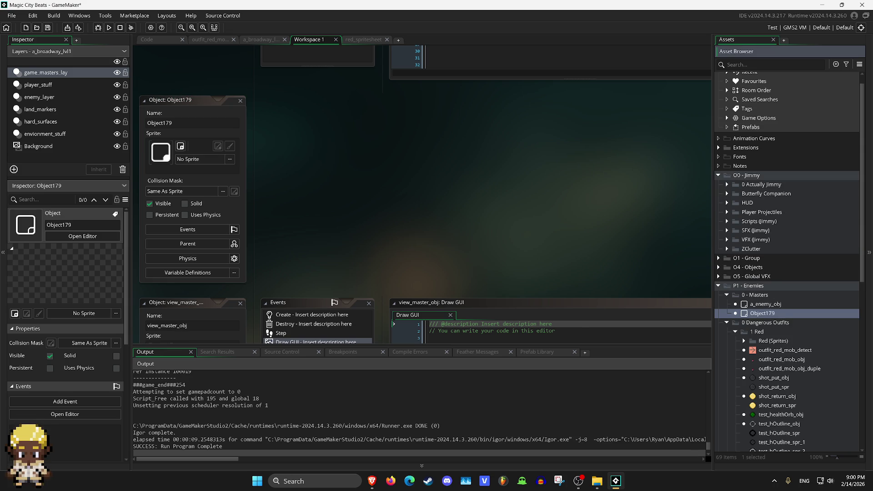
pyautogui.click(718, 175)
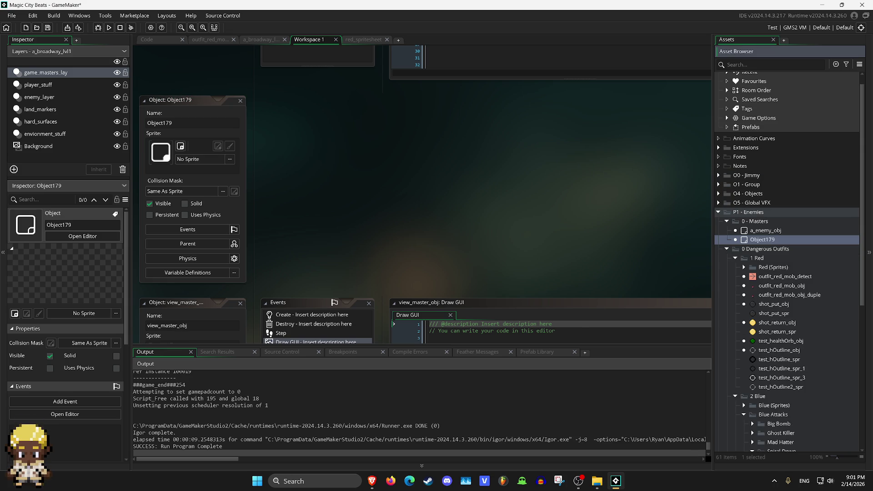
pyautogui.click(718, 202)
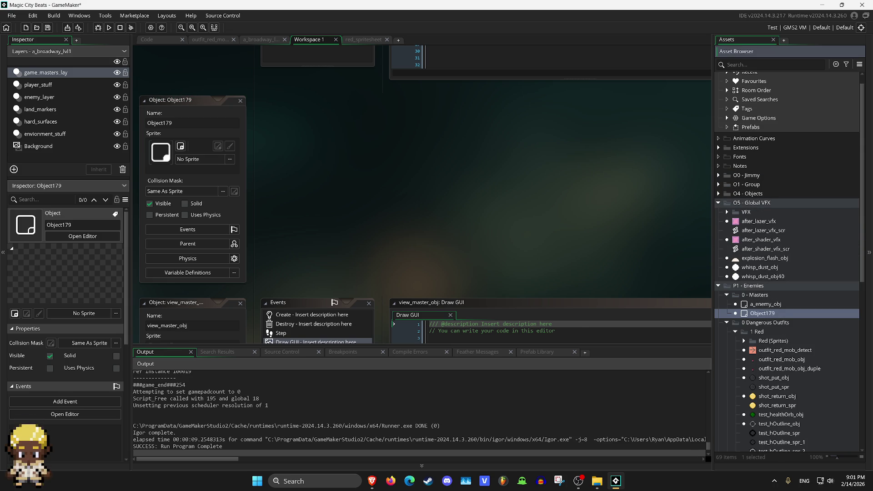
pyautogui.click(718, 202)
# Expand O4 - Objects > 1 Game Master and open game_master_obj's Draw event.
pyautogui.click(718, 193)
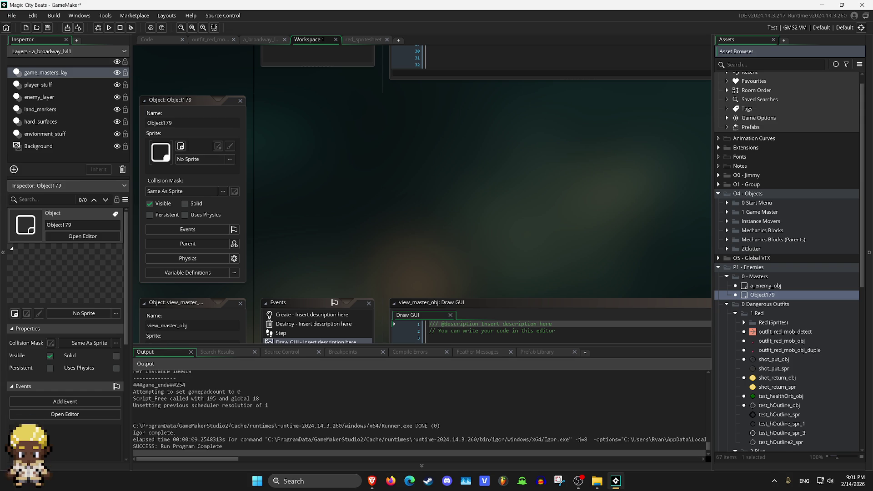
pyautogui.click(727, 212)
pyautogui.doubleClick(770, 240)
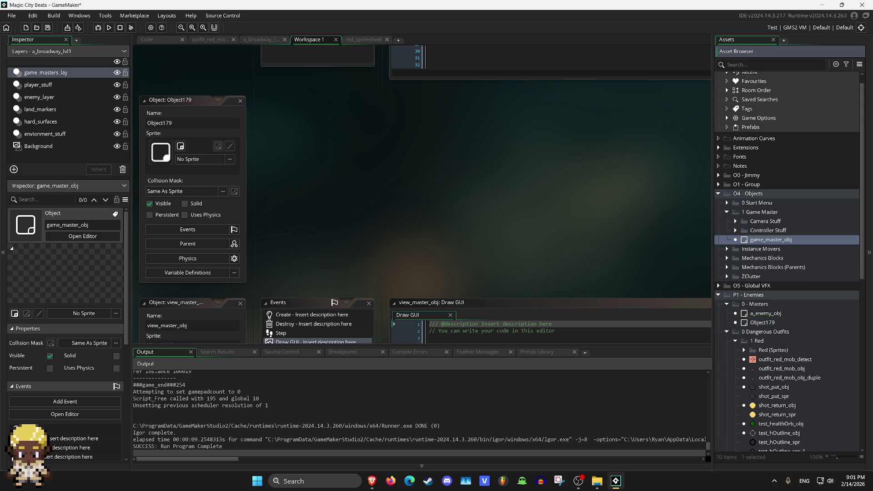
pyautogui.click(735, 220)
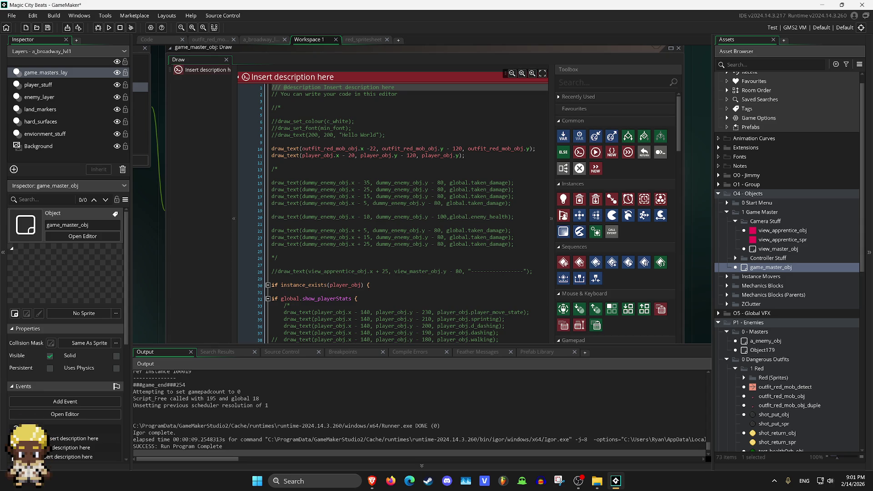
# Read the Draw code's draw_text debug lines for enemy damage and player stats.
pyautogui.click(471, 182)
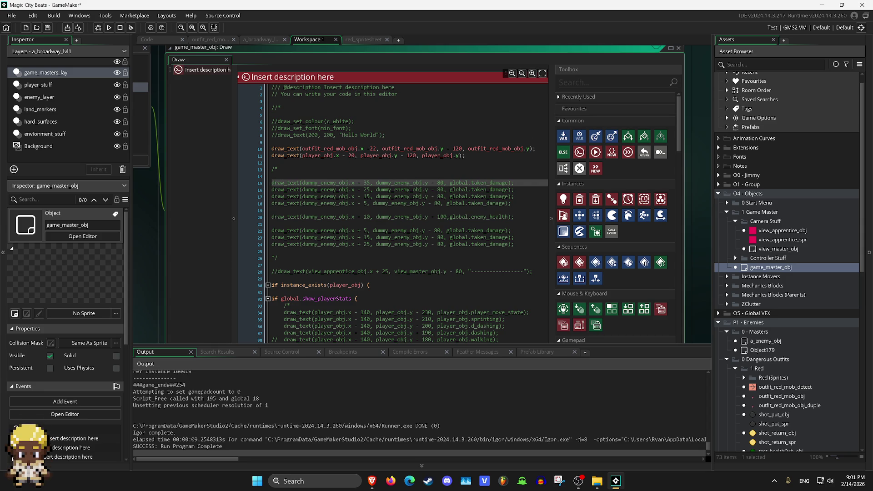
pyautogui.scroll(-10, 406, 214)
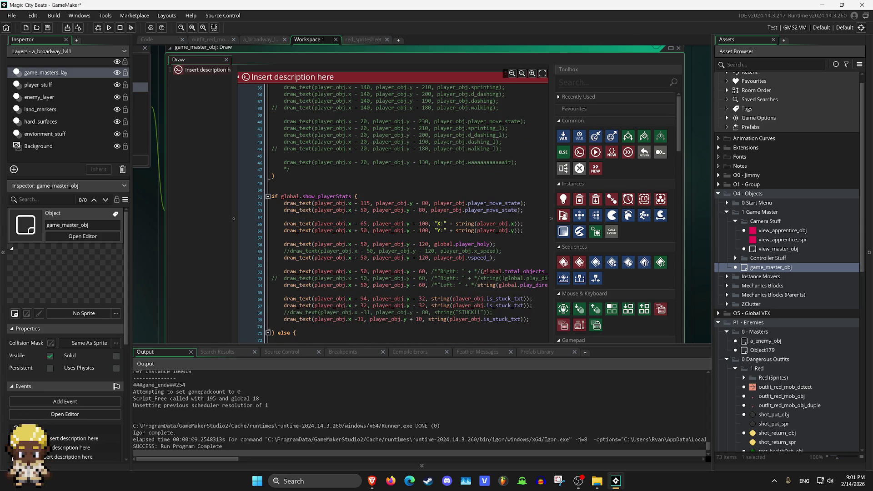
pyautogui.scroll(-2, 406, 214)
pyautogui.scroll(-1, 407, 214)
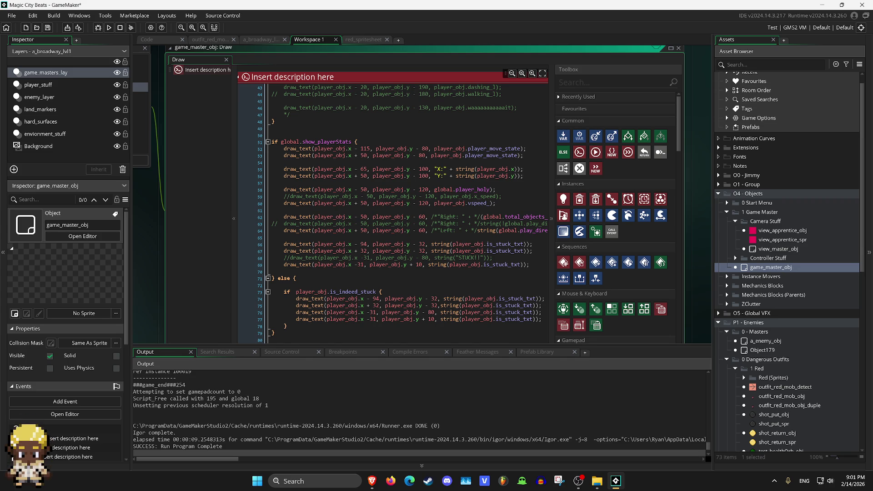
pyautogui.scroll(-1, 406, 214)
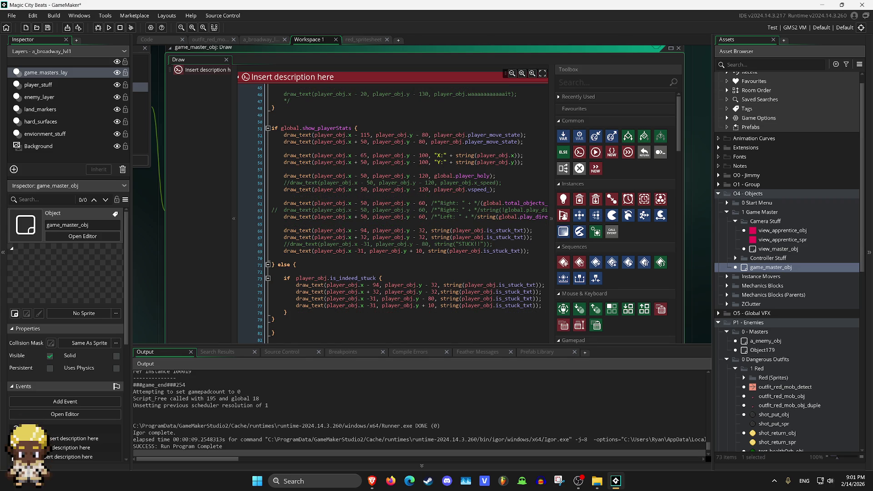
pyautogui.scroll(-14, 406, 214)
pyautogui.scroll(10, 406, 214)
pyautogui.scroll(20, 407, 214)
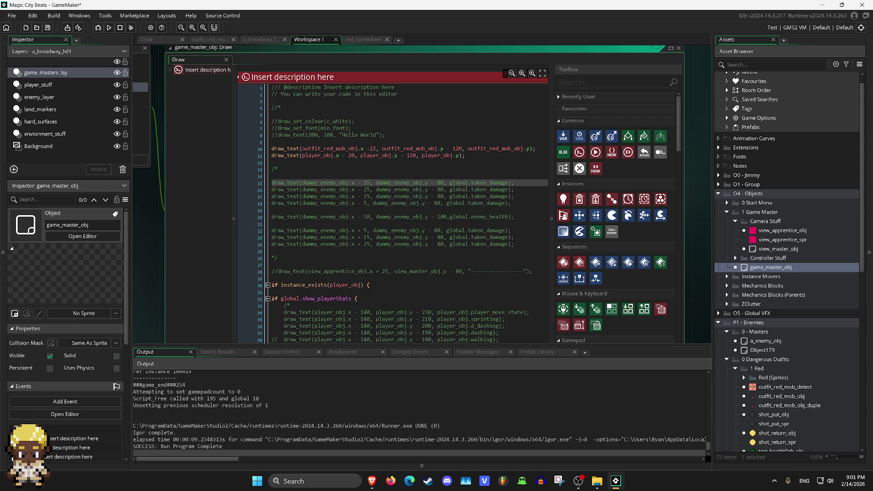
# Open view_master_obj and look through its Draw GUI code.
pyautogui.doubleClick(773, 249)
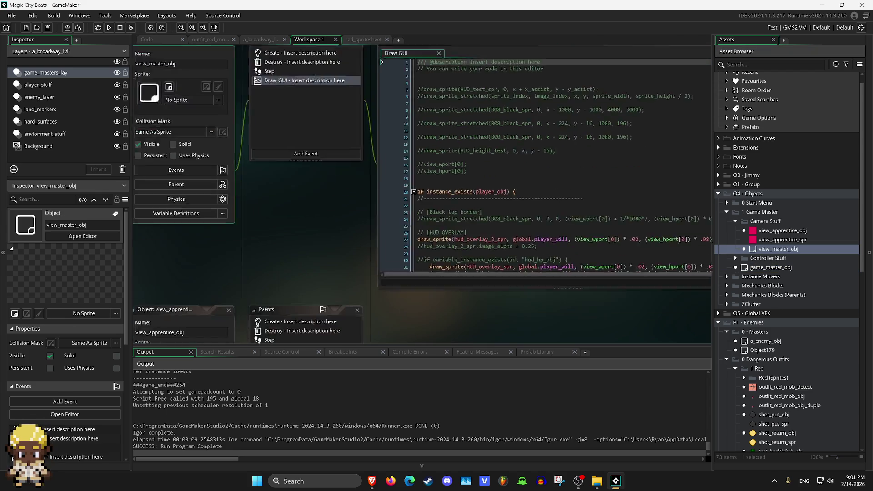
pyautogui.scroll(-7, 436, 172)
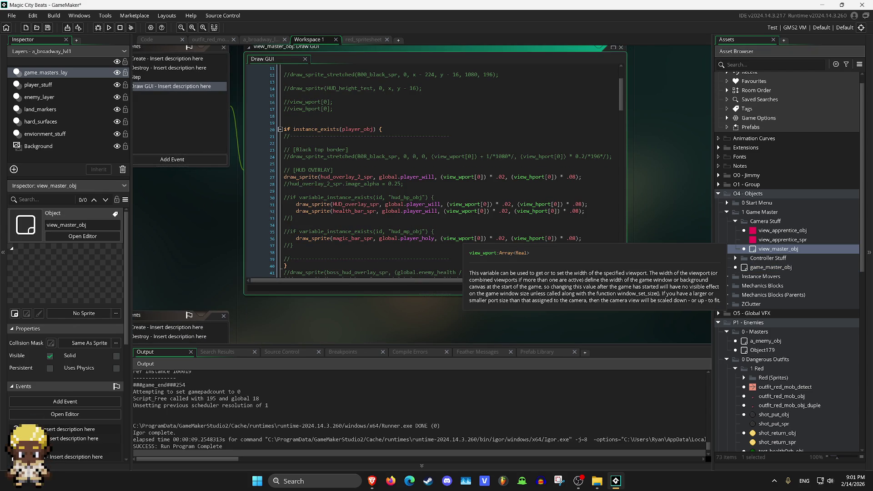
pyautogui.scroll(7, 450, 171)
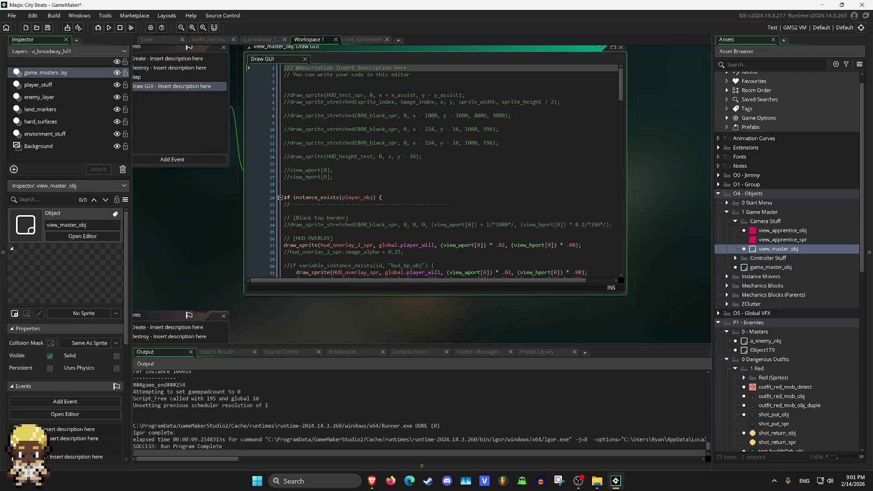
# Open view_apprentice_obj's Step event and scroll through its code.
pyautogui.doubleClick(781, 231)
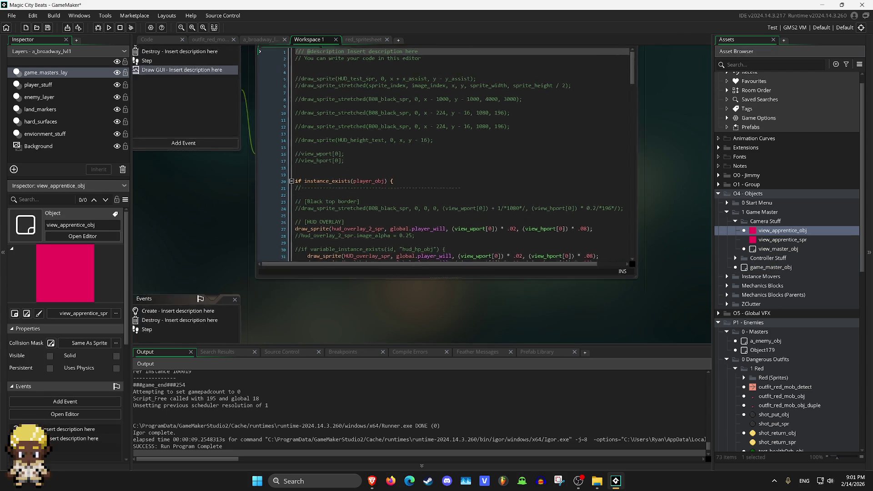
pyautogui.doubleClick(281, 130)
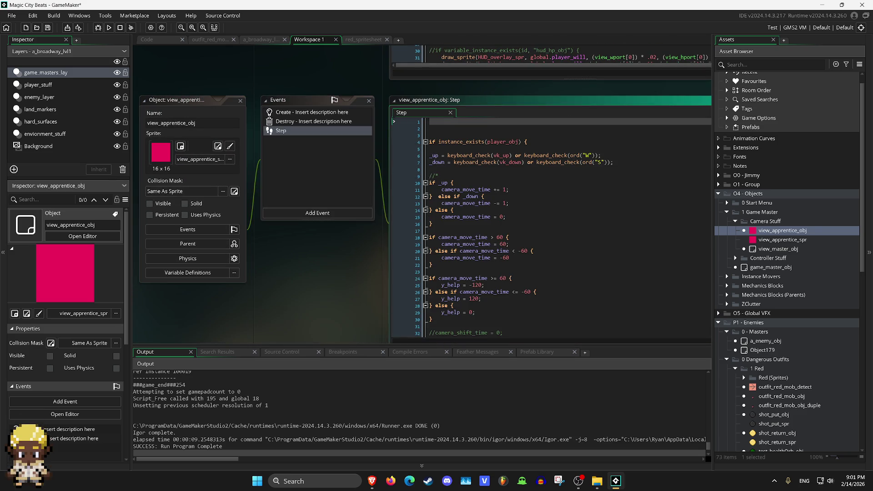
pyautogui.scroll(-9, 288, 255)
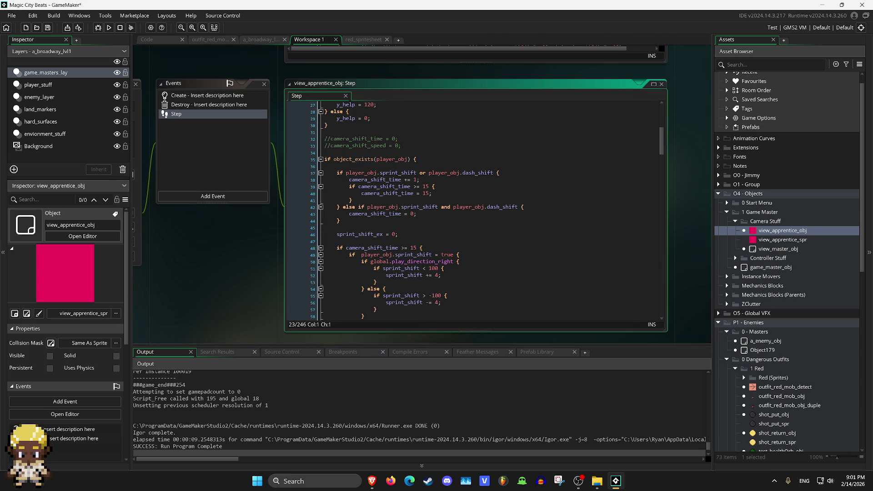
pyautogui.scroll(-20, 473, 209)
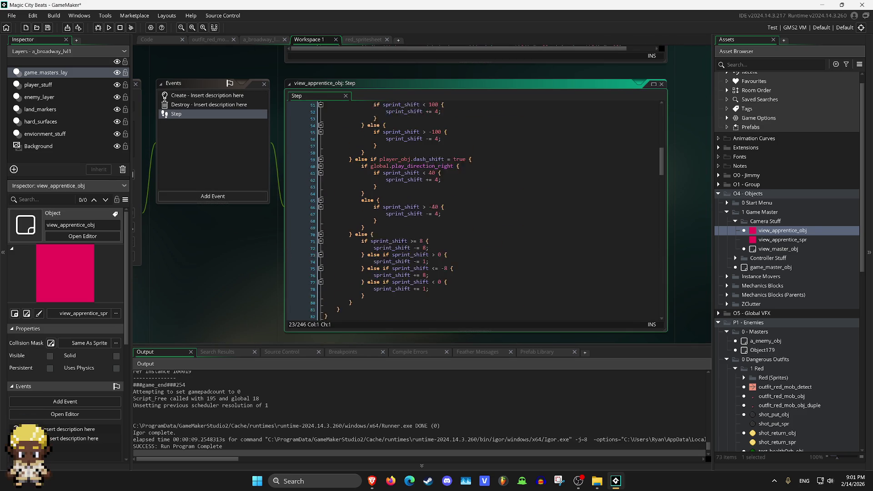
pyautogui.scroll(-11, 473, 209)
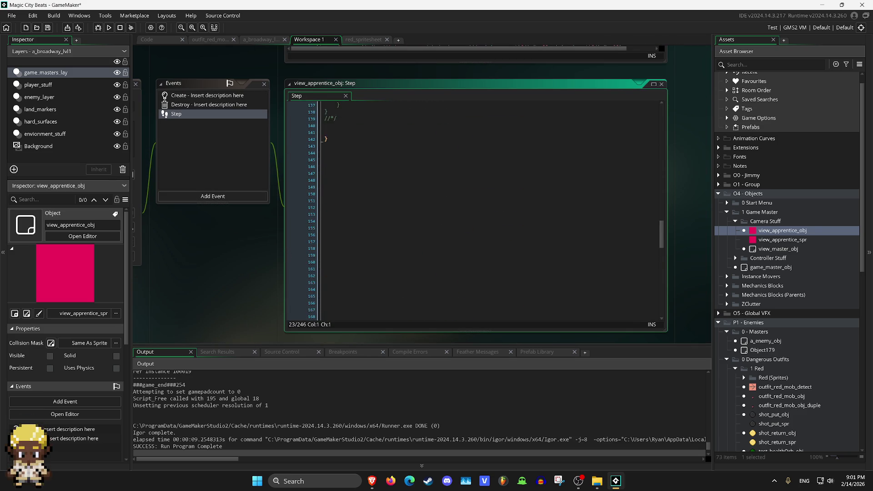
pyautogui.scroll(20, 491, 211)
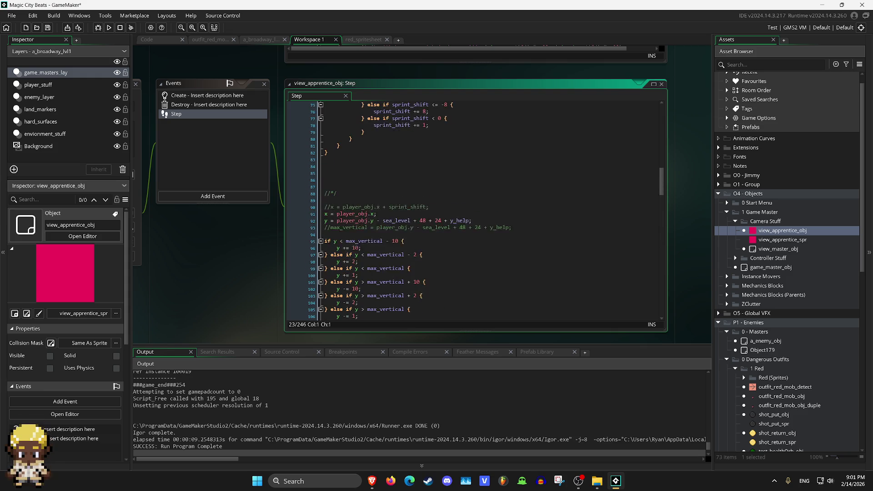
# Reopen game_master_obj's Draw code and review its commented-out damage and player-stat lines.
pyautogui.doubleClick(770, 267)
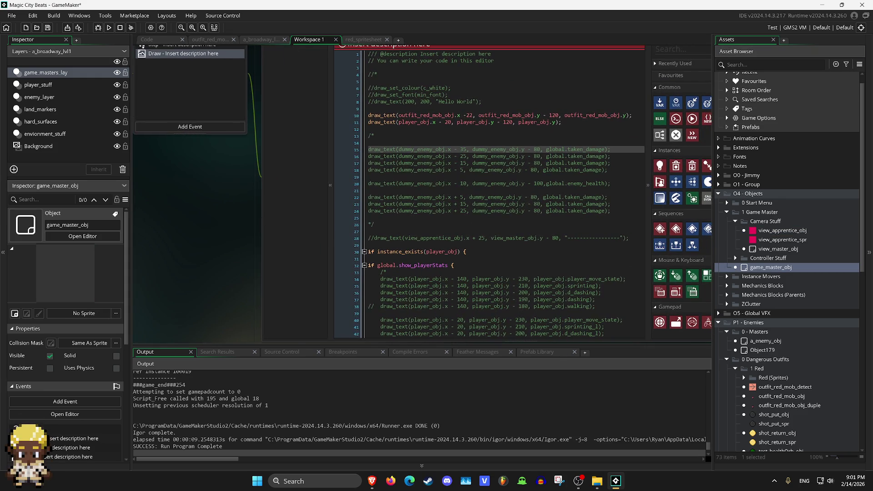
pyautogui.scroll(-6, 458, 202)
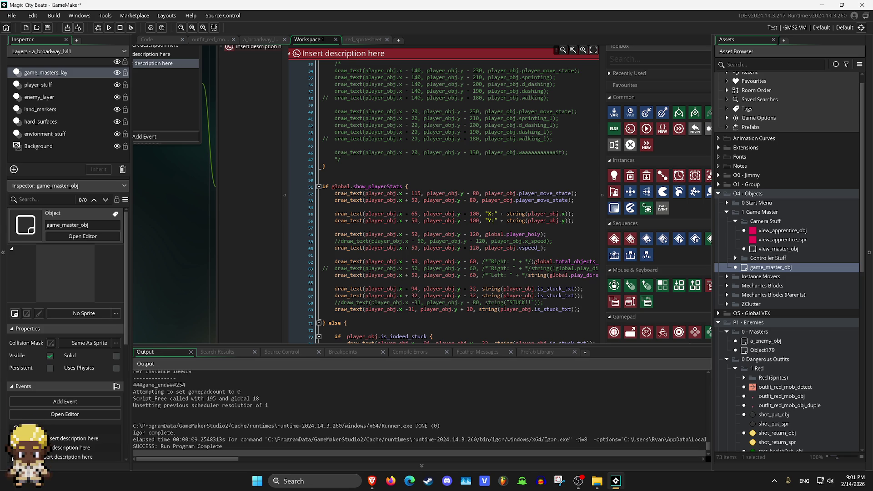
pyautogui.scroll(-13, 457, 201)
pyautogui.scroll(20, 458, 202)
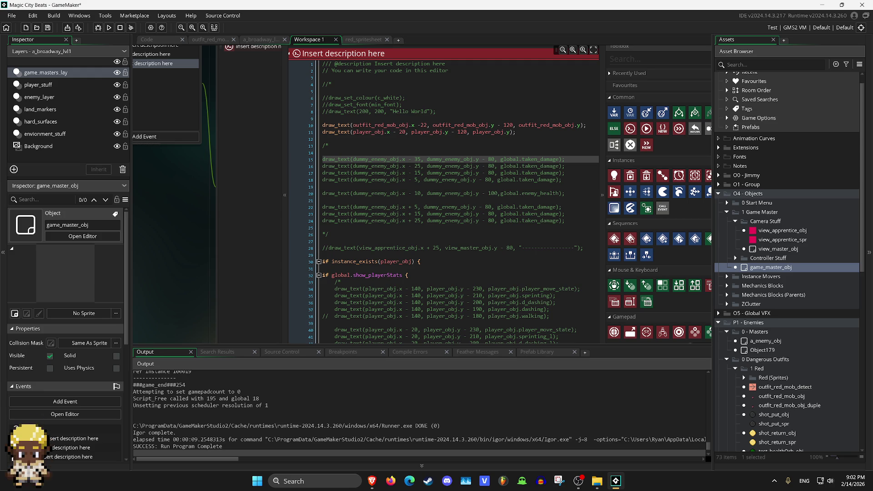
# Return to the a_broadway_lvl1 room, pan across its layout, and start the build with F5.
pyautogui.hotkey('ctrl', 'Tab')
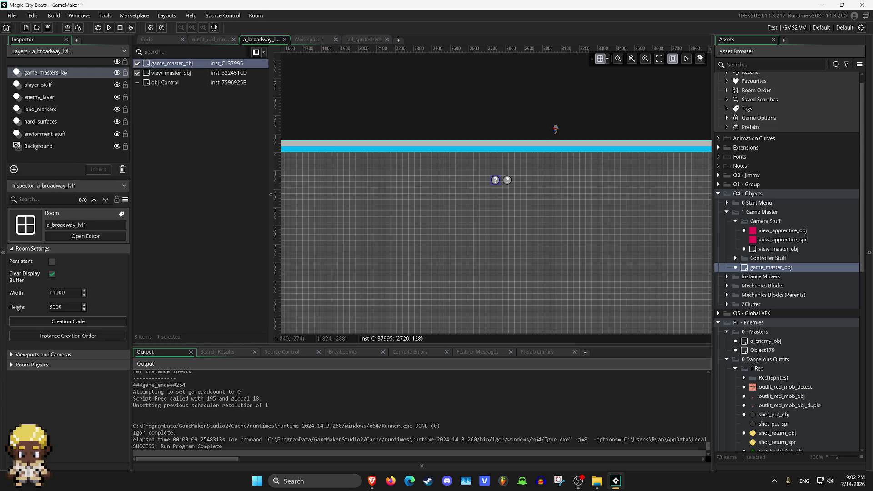
pyautogui.click(631, 59)
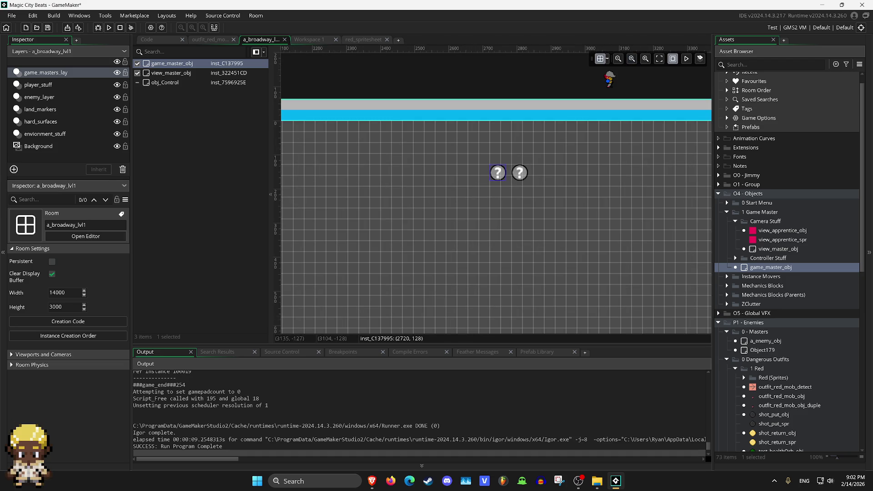
pyautogui.scroll(5, 596, 209)
pyautogui.hscroll(5, 495, 193)
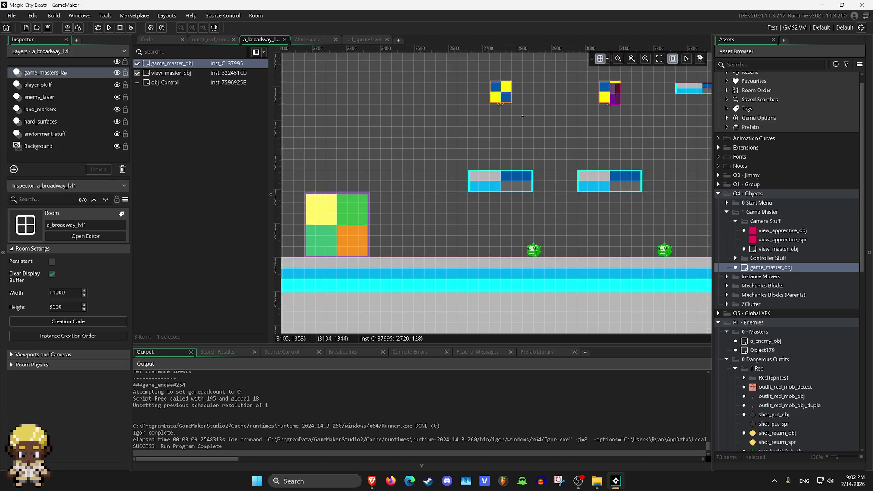
pyautogui.hscroll(15, 496, 193)
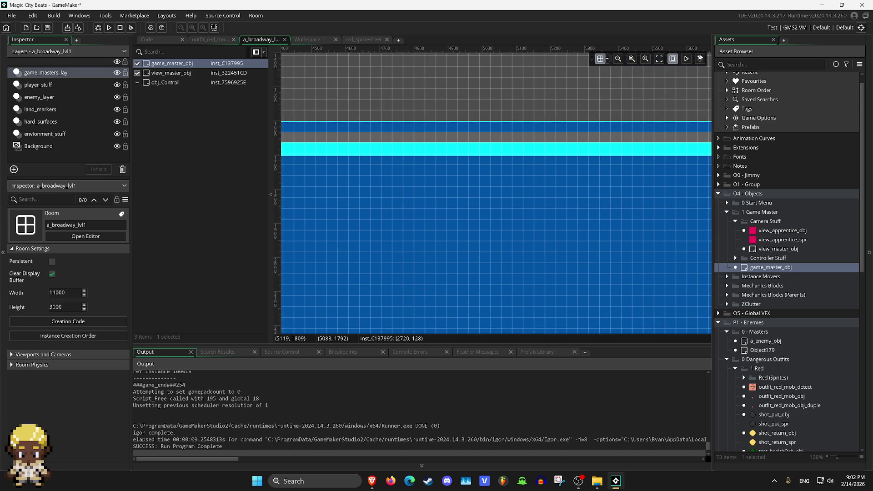
pyautogui.hscroll(8, 495, 194)
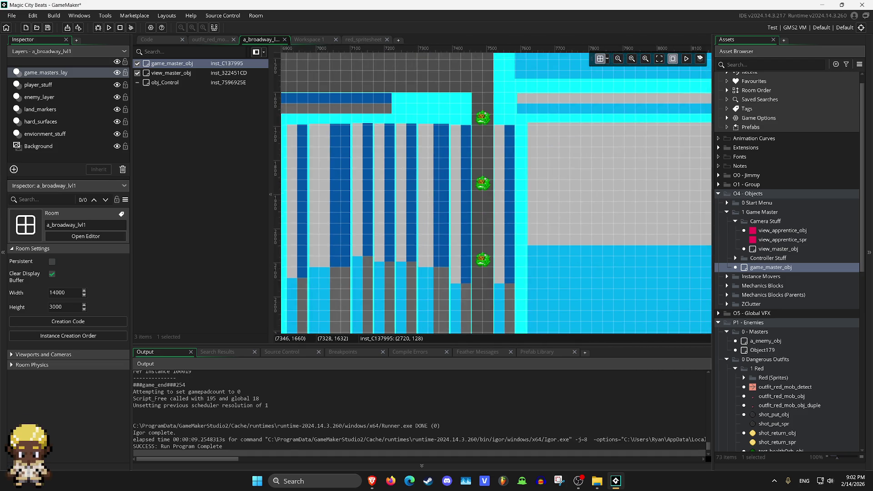
pyautogui.scroll(-5, 495, 193)
pyautogui.hscroll(-2, 531, 166)
pyautogui.scroll(-1, 475, 166)
pyautogui.press('F5')
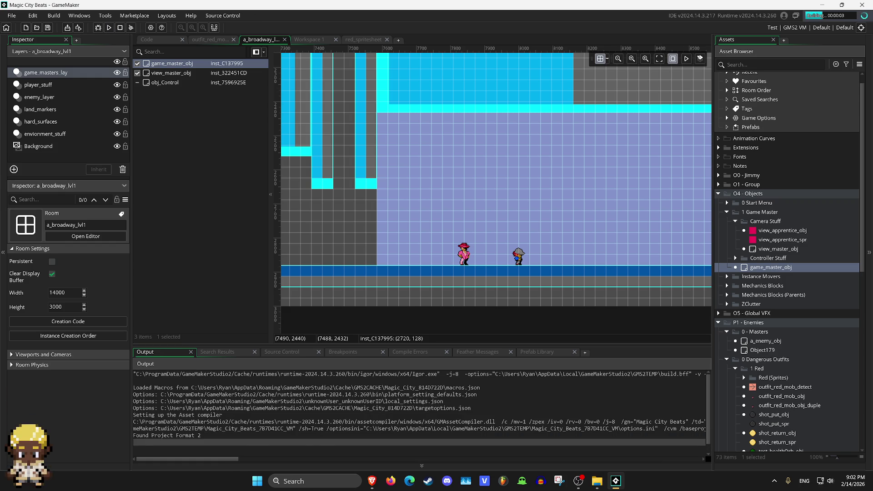